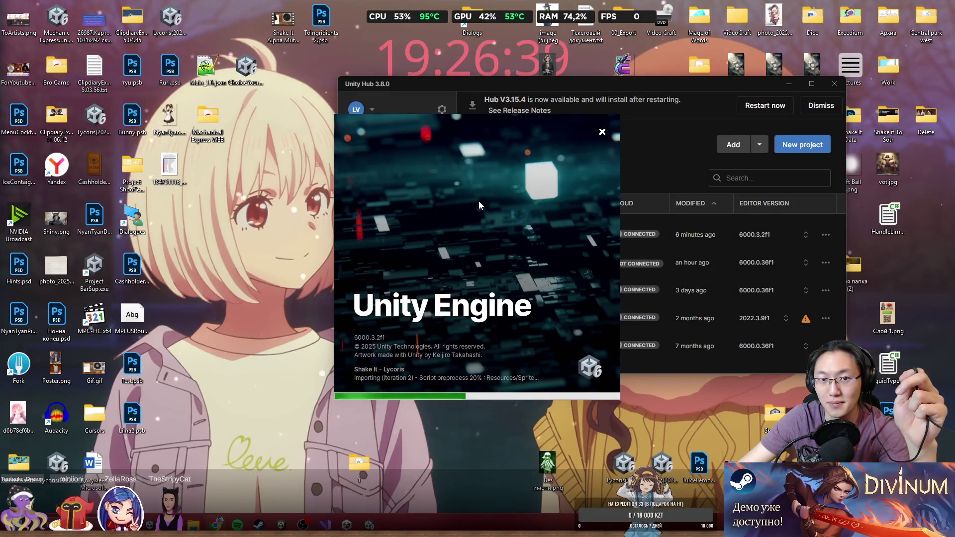
While the project imports, move the Shake It Alpha Muted music.mp4 desktop icon further left.
{"action": "mouse_move", "coordinate": [426, 20]}
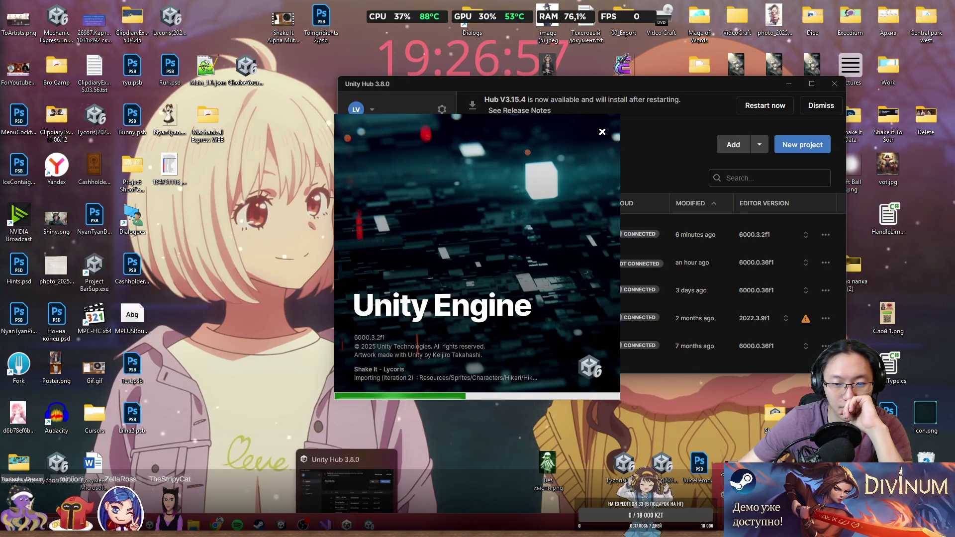
{"action": "mouse_move", "coordinate": [283, 20]}
{"action": "left_mouse_down"}
{"action": "mouse_move", "coordinate": [207, 23]}
{"action": "mouse_move", "coordinate": [244, 29]}
{"action": "left_mouse_up"}
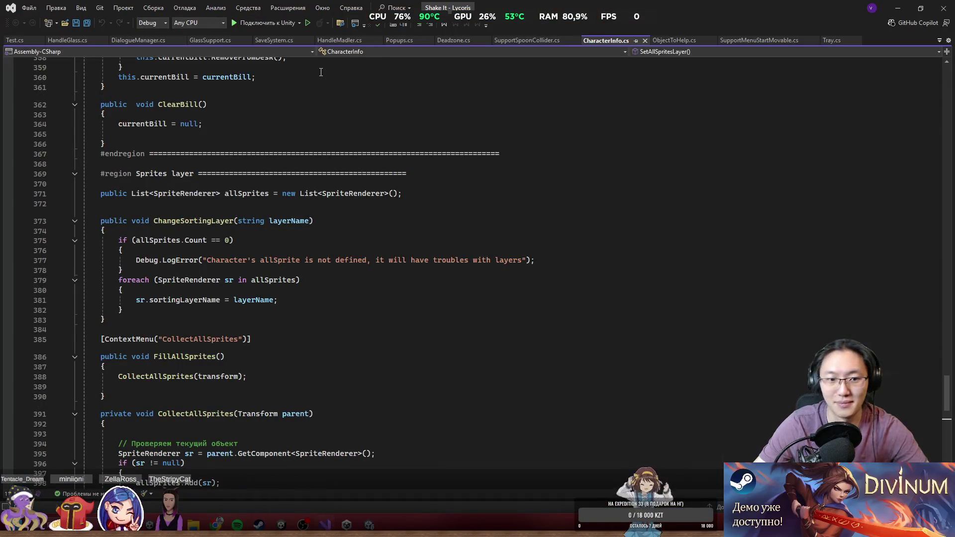
Minimize Visual Studio's CharacterInfo.cs window to bring the Unity editor forward.
{"action": "left_click", "coordinate": [898, 9]}
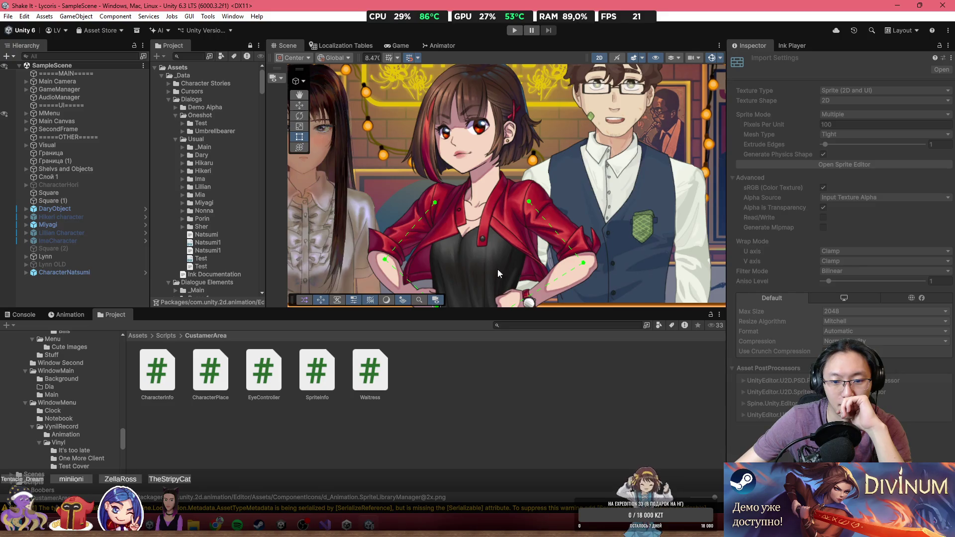
Zoom out the Scene view, clear all Console messages, and close the Unity Editor.
{"action": "scroll", "coordinate": [452, 240], "scroll_direction": "down", "scroll_amount": 6}
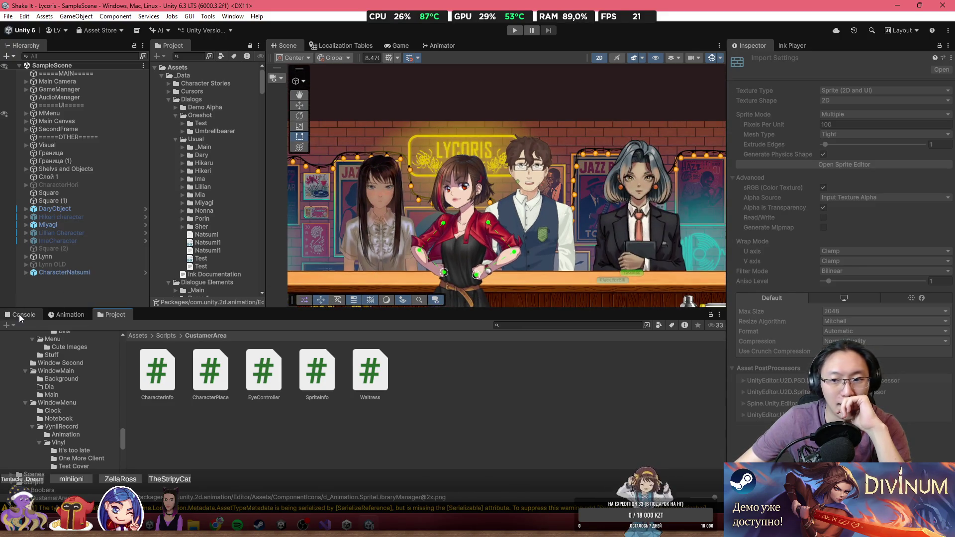
{"action": "left_click", "coordinate": [20, 316]}
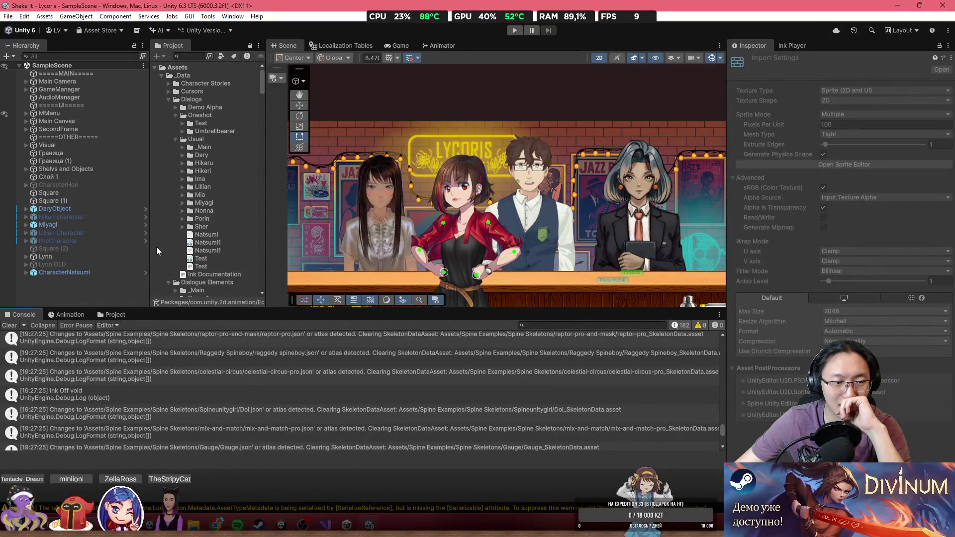
{"action": "left_click", "coordinate": [10, 326]}
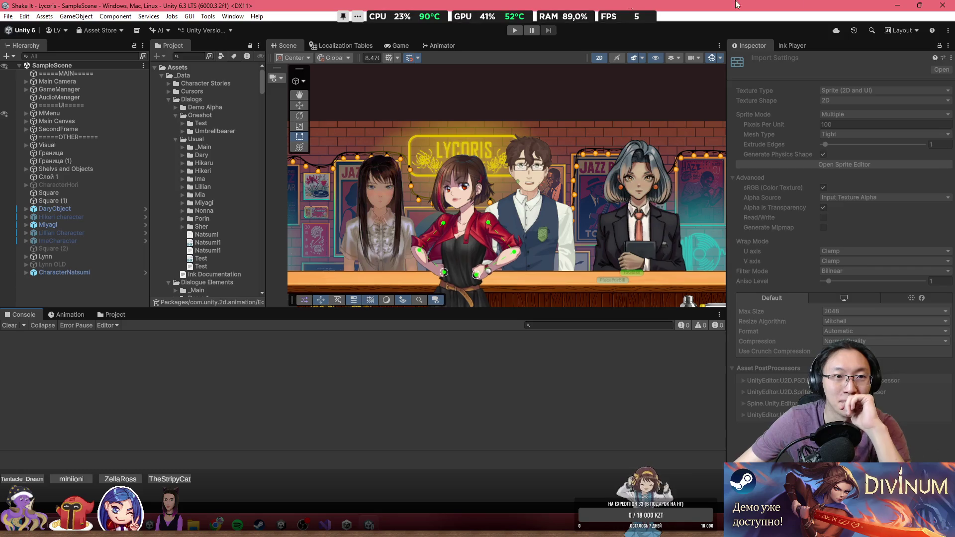
{"action": "left_click", "coordinate": [942, 5]}
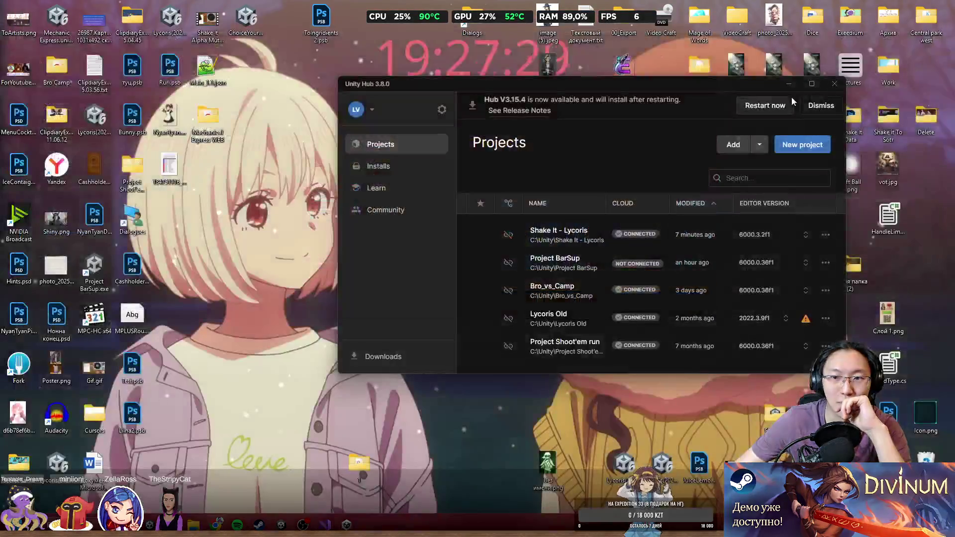
Open Shake It - Lycoris from Unity Hub's Projects list.
{"action": "left_click", "coordinate": [567, 238]}
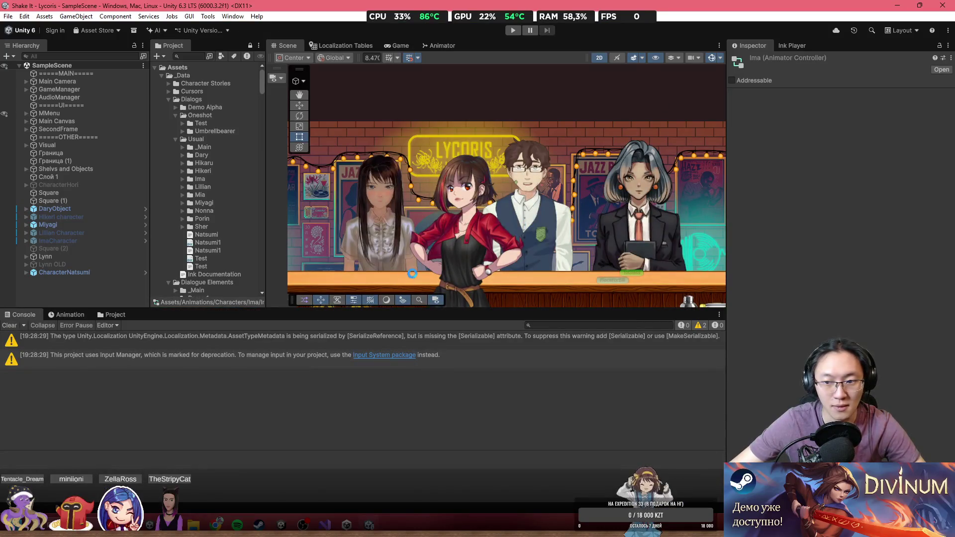
Read the details of the AssetTypeMetadata and Input Manager deprecation warnings in the Console.
{"action": "left_click", "coordinate": [238, 346]}
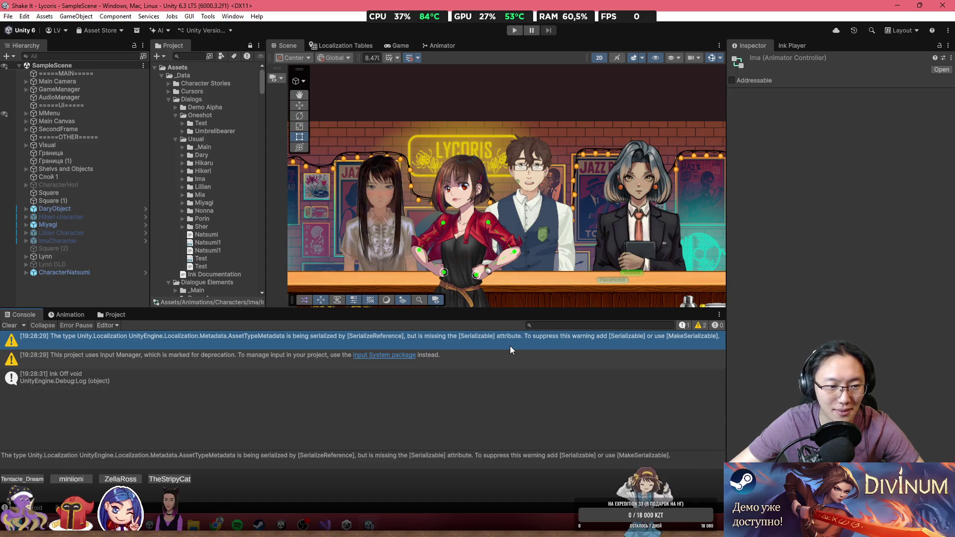
{"action": "left_click", "coordinate": [503, 359]}
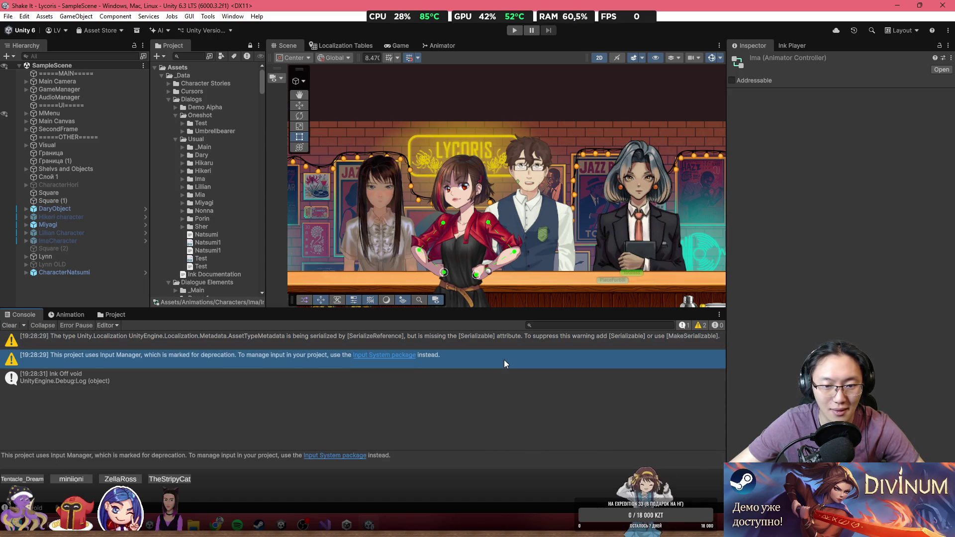
{"action": "left_click", "coordinate": [510, 347]}
{"action": "left_click", "coordinate": [485, 358]}
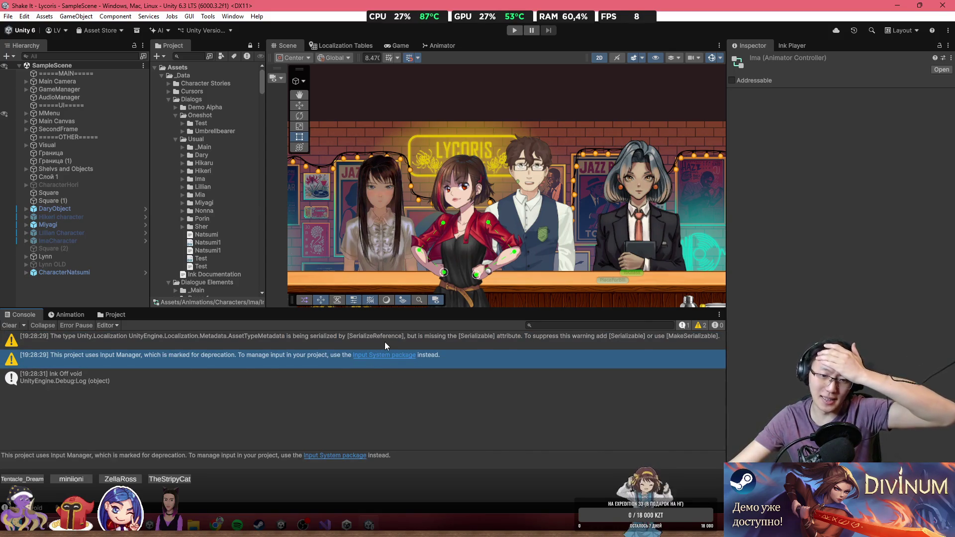
{"action": "left_click", "coordinate": [274, 343]}
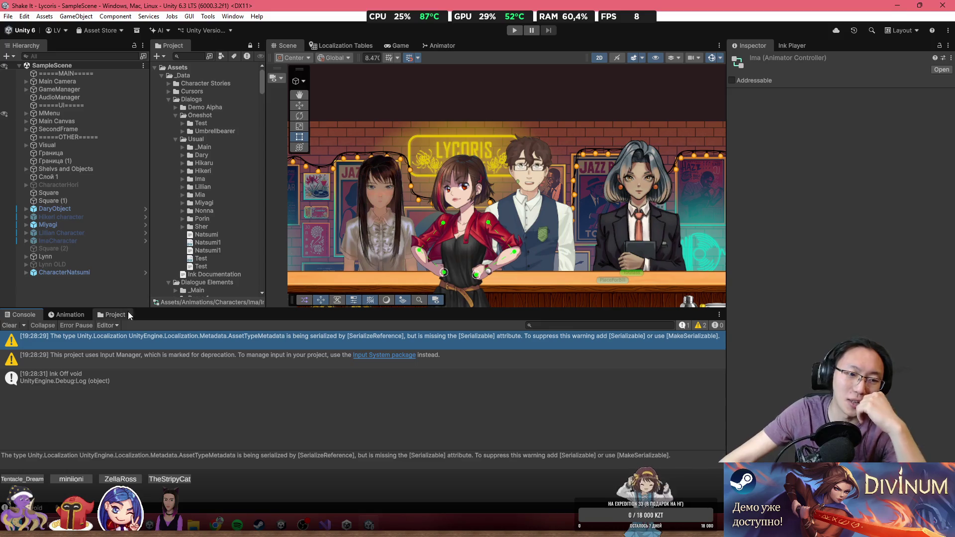
Switch between the Project, Console and Animation tabs, ending on the Animation view.
{"action": "left_click", "coordinate": [125, 314]}
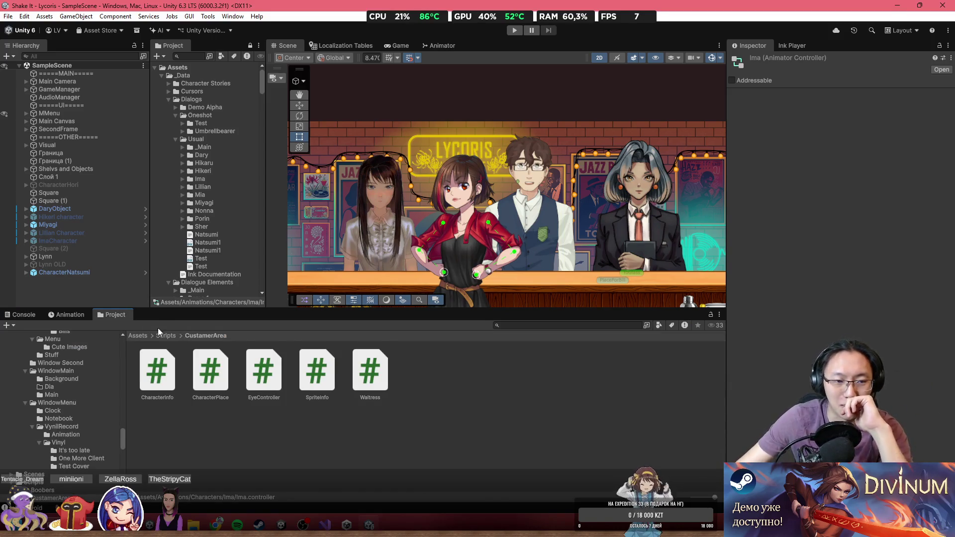
{"action": "left_click", "coordinate": [67, 314]}
{"action": "left_click", "coordinate": [19, 315]}
{"action": "left_click", "coordinate": [78, 316]}
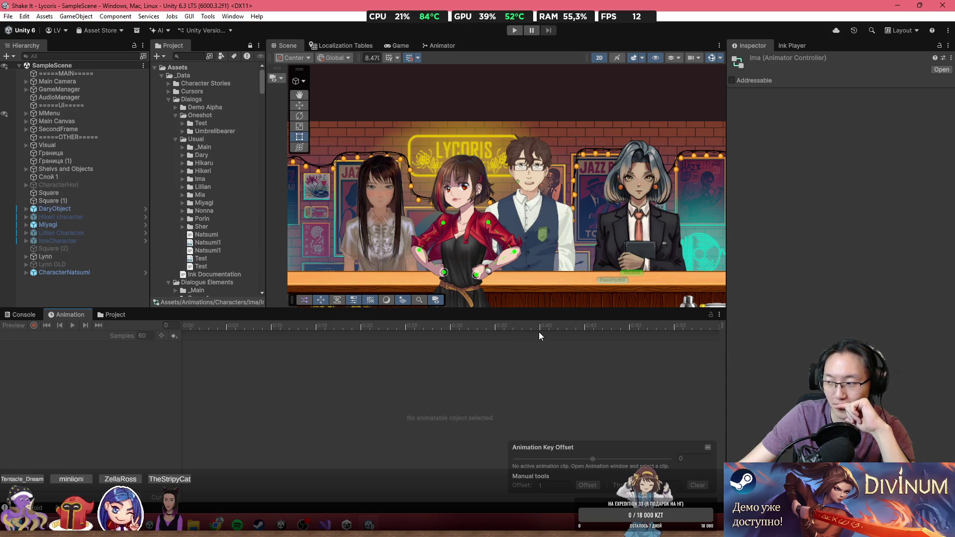
Check the Localization Tables, Game and Scene views, then show the Console and open the Window menu.
{"action": "left_click", "coordinate": [356, 43]}
{"action": "left_click", "coordinate": [405, 45]}
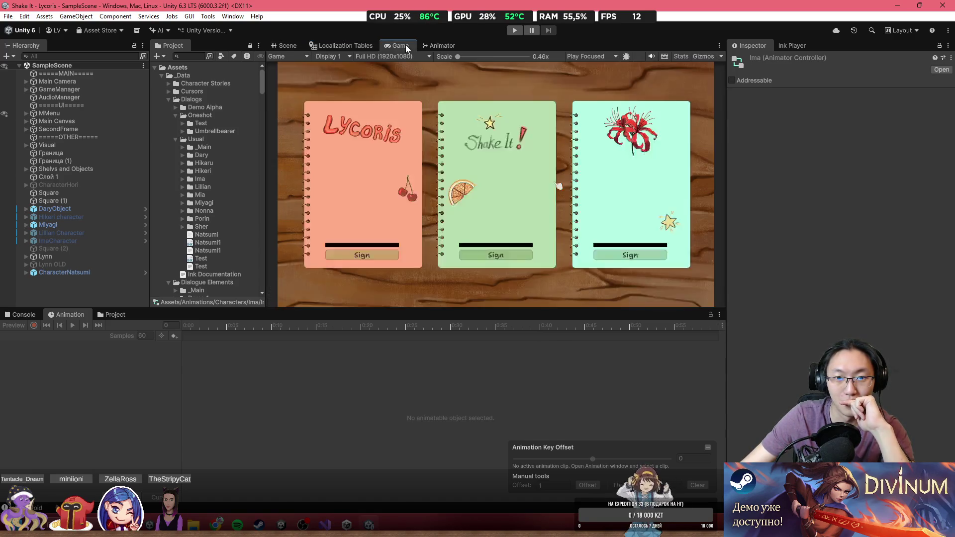
{"action": "left_click", "coordinate": [296, 45]}
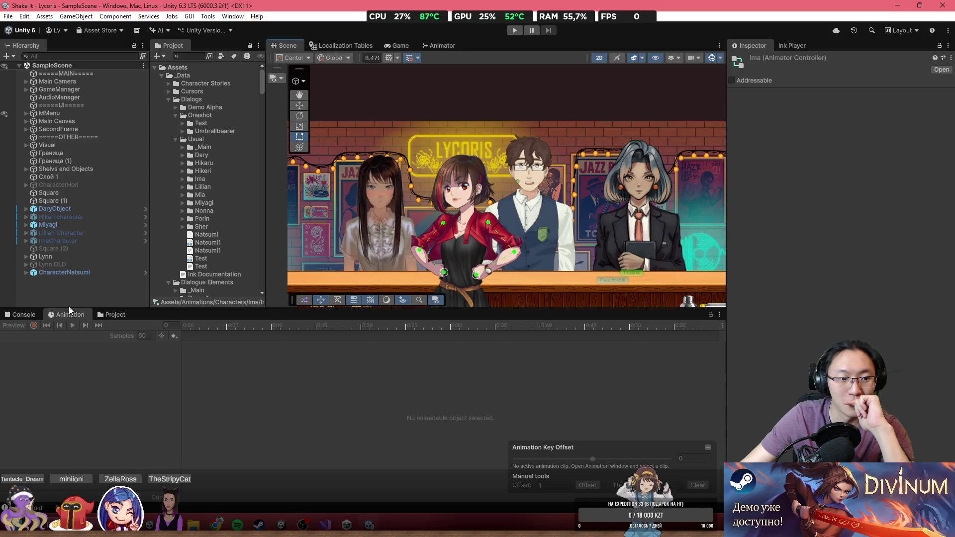
{"action": "left_click", "coordinate": [23, 314]}
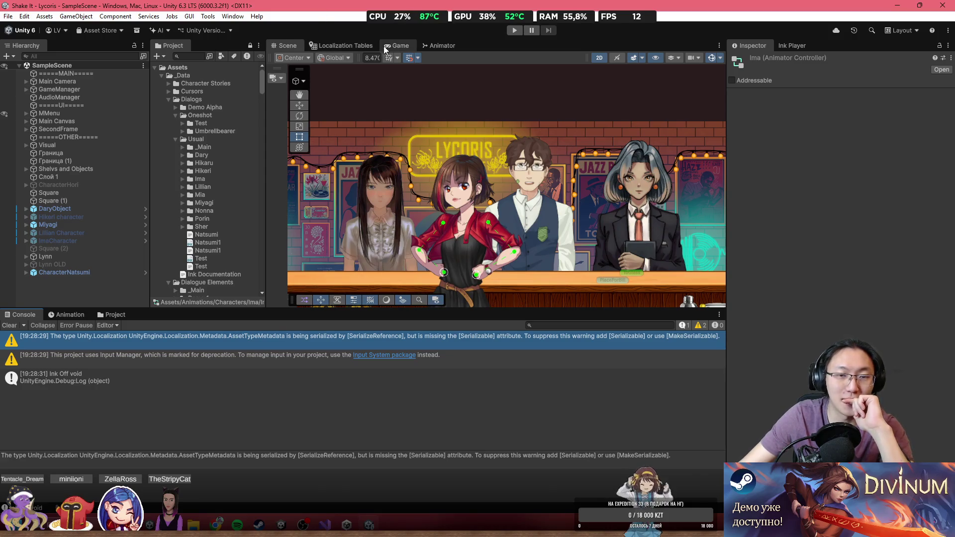
{"action": "left_click", "coordinate": [232, 16]}
{"action": "mouse_move", "coordinate": [256, 16]}
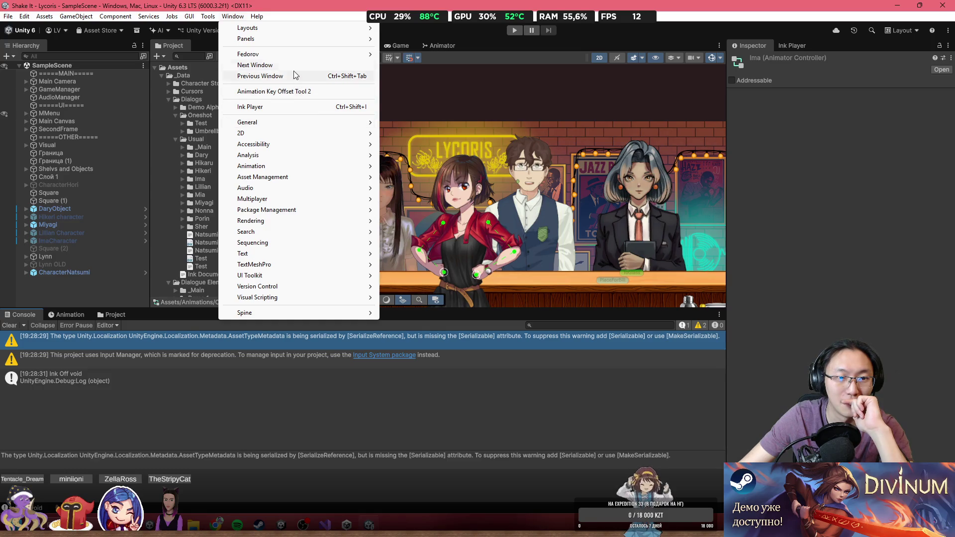
Open Window > Fedorov > Unimator, close it again, and clear the Console errors.
{"action": "mouse_move", "coordinate": [294, 123]}
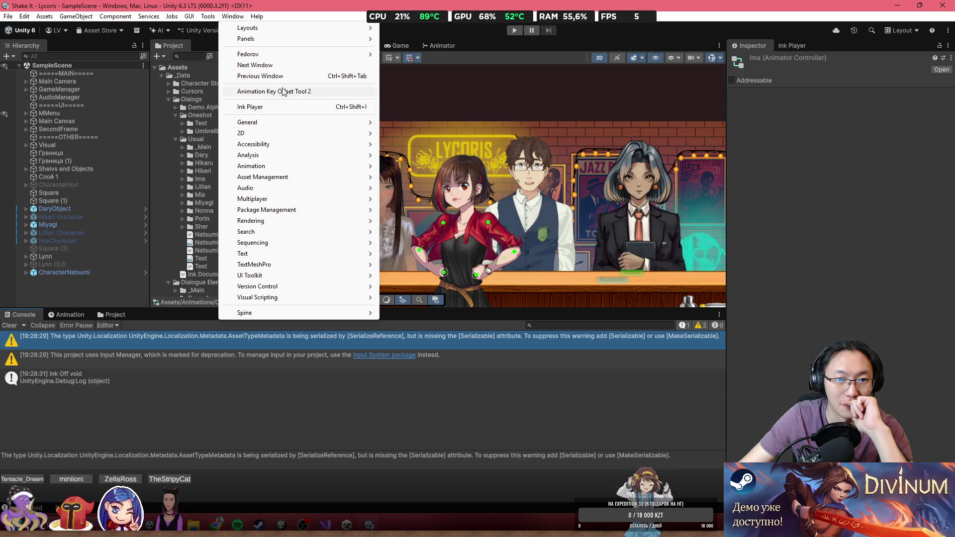
{"action": "left_click", "coordinate": [269, 65]}
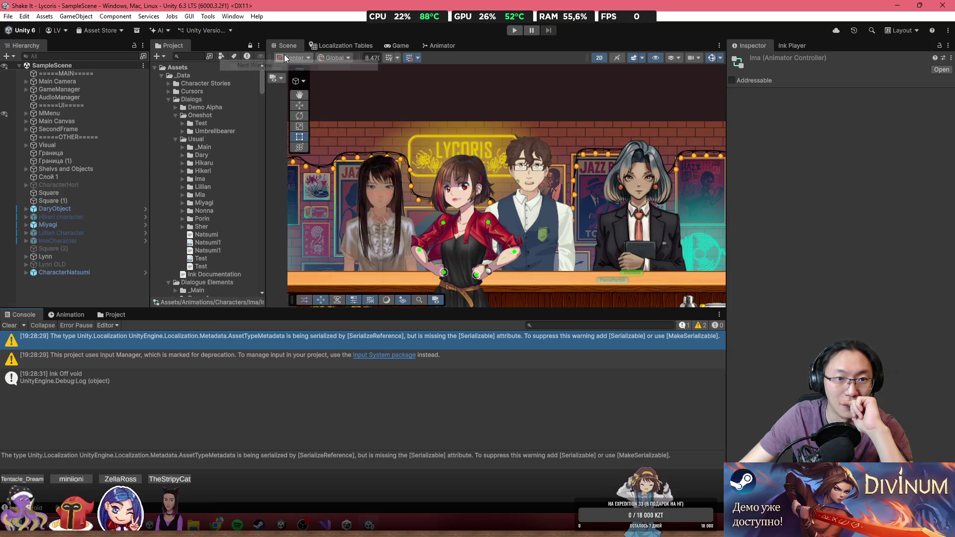
{"action": "left_click", "coordinate": [232, 16]}
{"action": "mouse_move", "coordinate": [273, 55]}
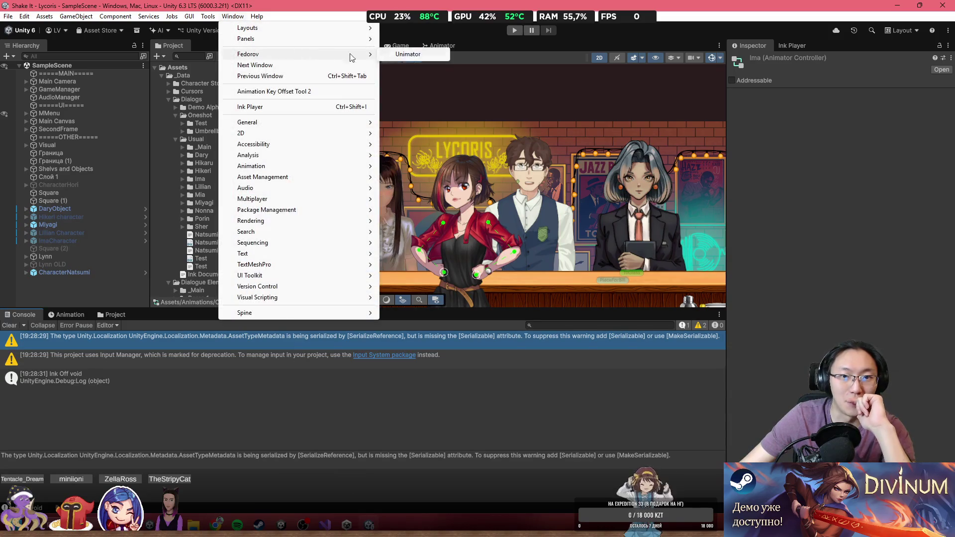
{"action": "left_click", "coordinate": [401, 60]}
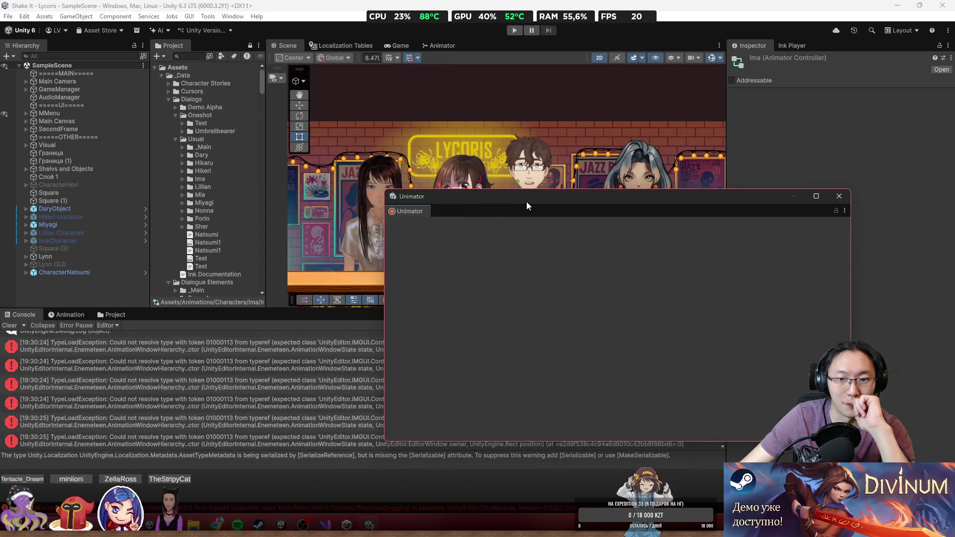
{"action": "left_click_drag", "start_coordinate": [526, 200], "coordinate": [450, 228]}
{"action": "left_click", "coordinate": [763, 224]}
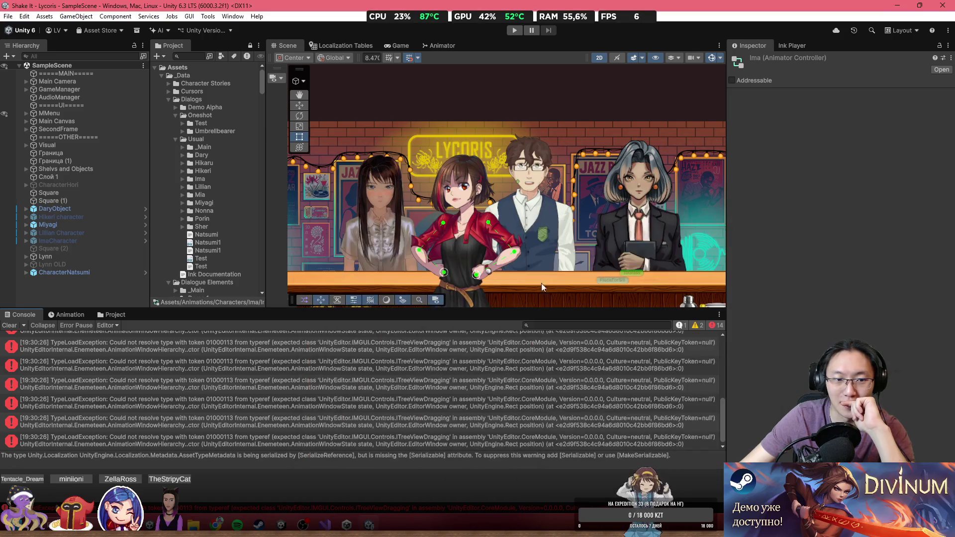
{"action": "left_click", "coordinate": [9, 325]}
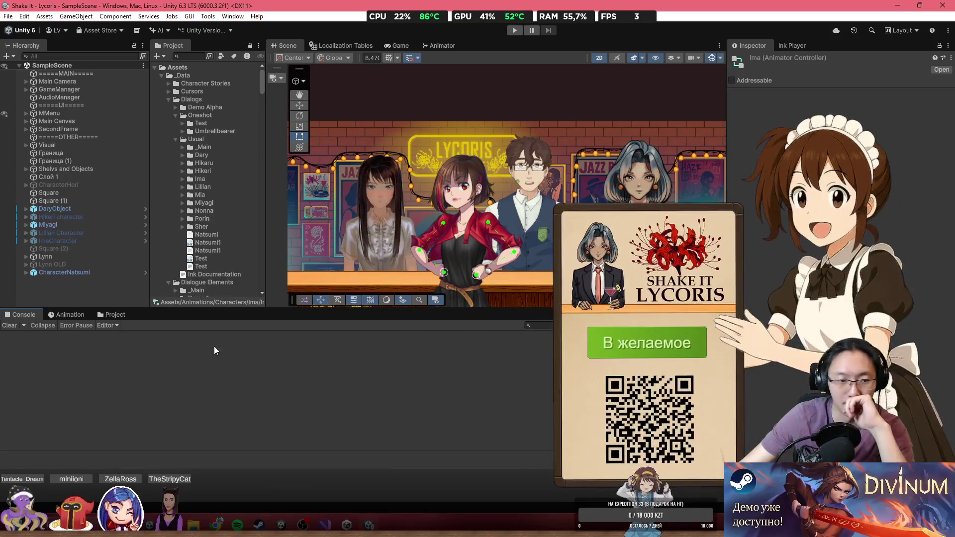
Open and then close the Animation Key Offset Tool 2 window.
{"action": "left_click", "coordinate": [234, 19]}
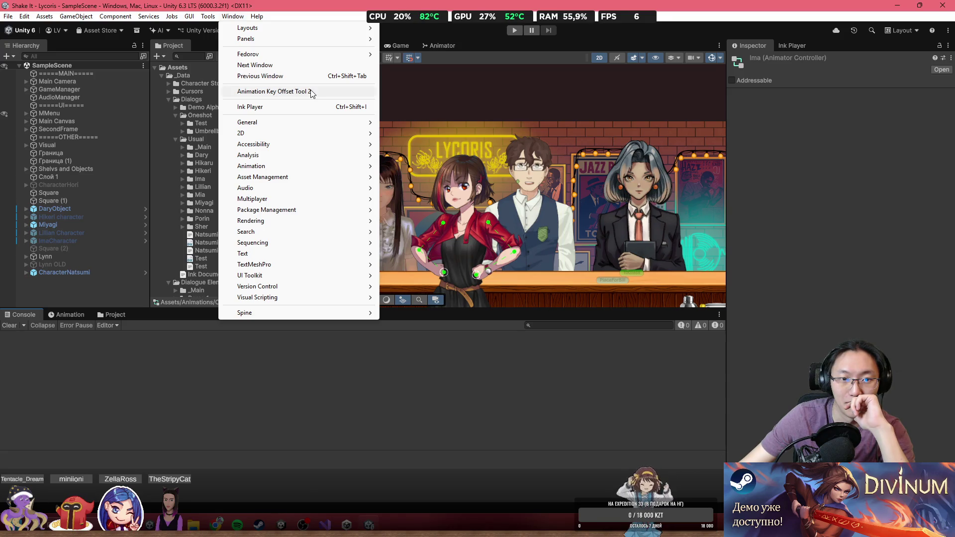
{"action": "left_click", "coordinate": [311, 91]}
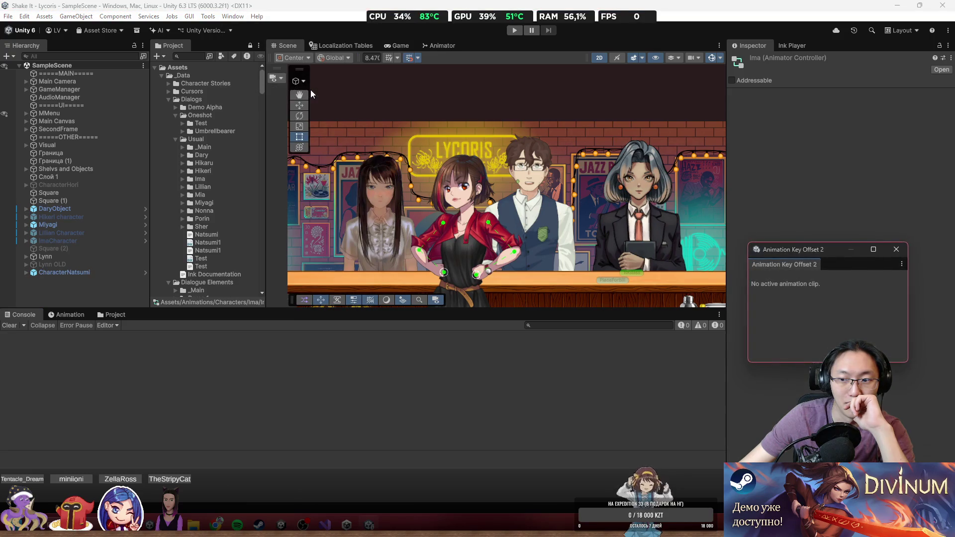
{"action": "left_click", "coordinate": [902, 252]}
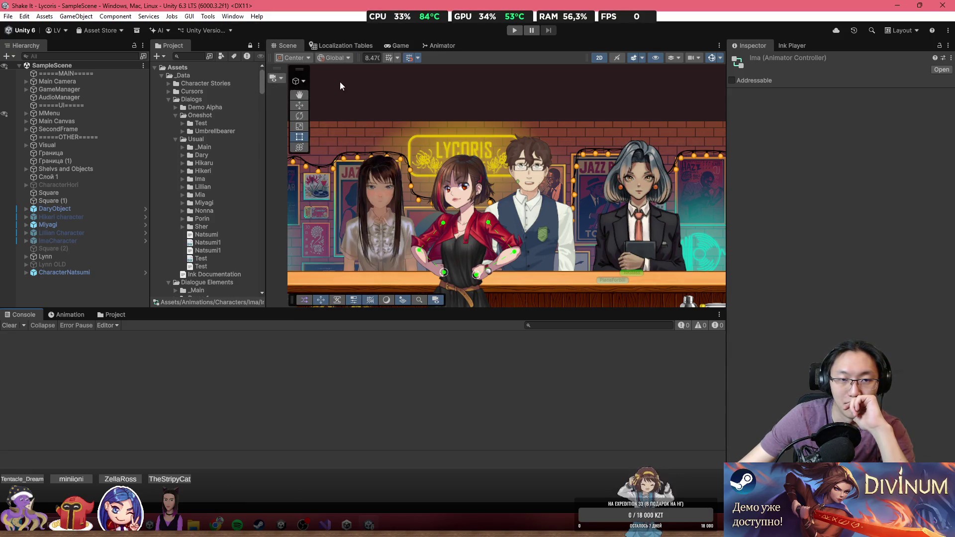
Select the Граница and WallLight sprites in the scene, then close the editor.
{"action": "left_click", "coordinate": [238, 18]}
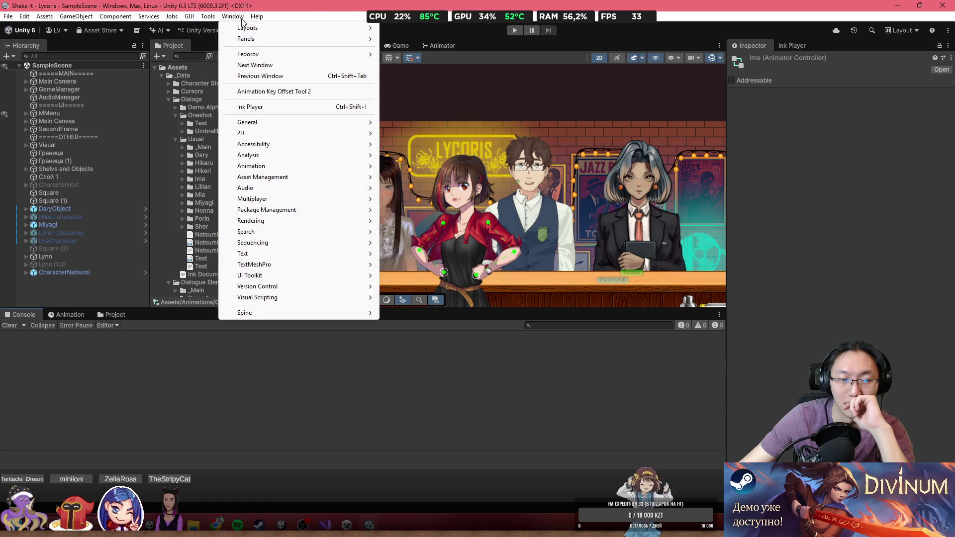
{"action": "left_click", "coordinate": [458, 115]}
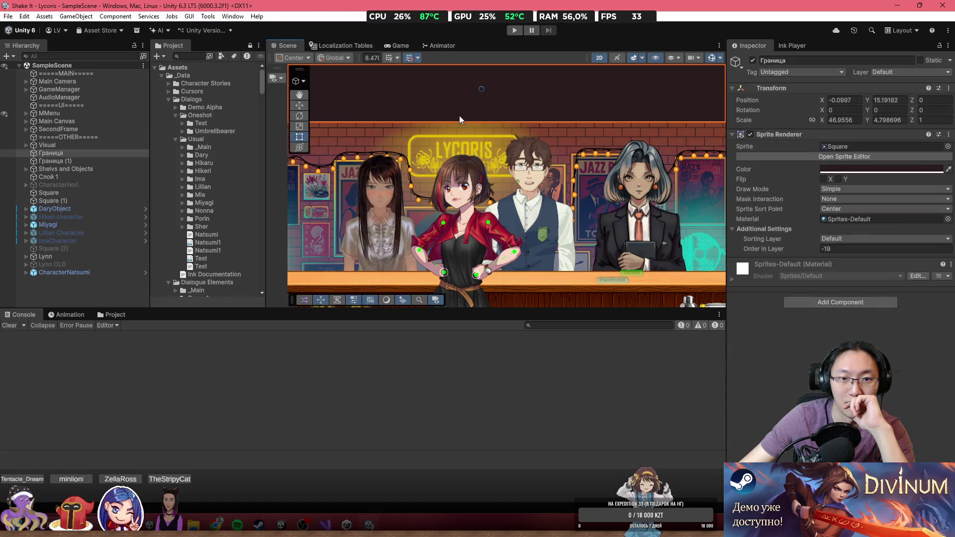
{"action": "left_click", "coordinate": [393, 134]}
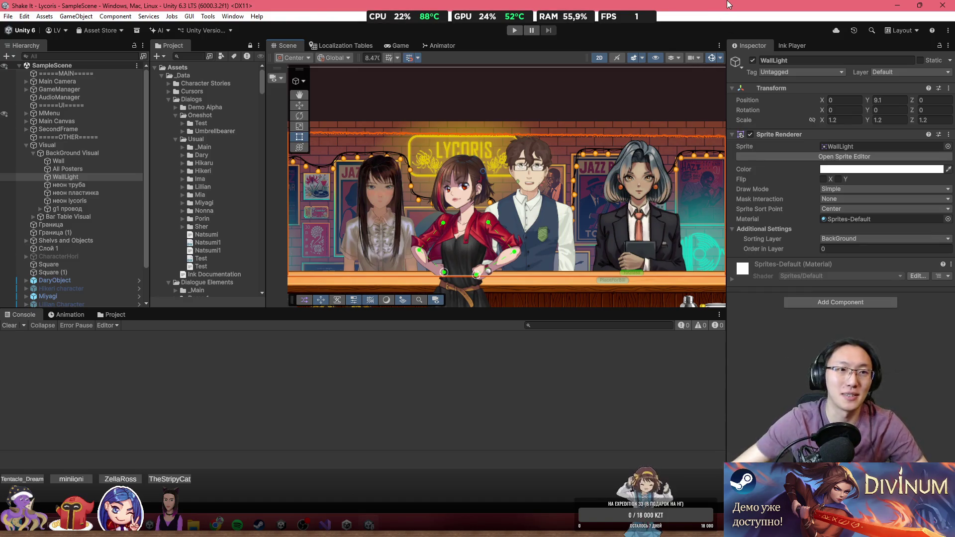
{"action": "mouse_move", "coordinate": [727, 5]}
{"action": "left_mouse_down"}
{"action": "mouse_move", "coordinate": [571, 93]}
{"action": "mouse_move", "coordinate": [571, 38]}
{"action": "left_mouse_up"}
{"action": "left_click", "coordinate": [920, 37]}
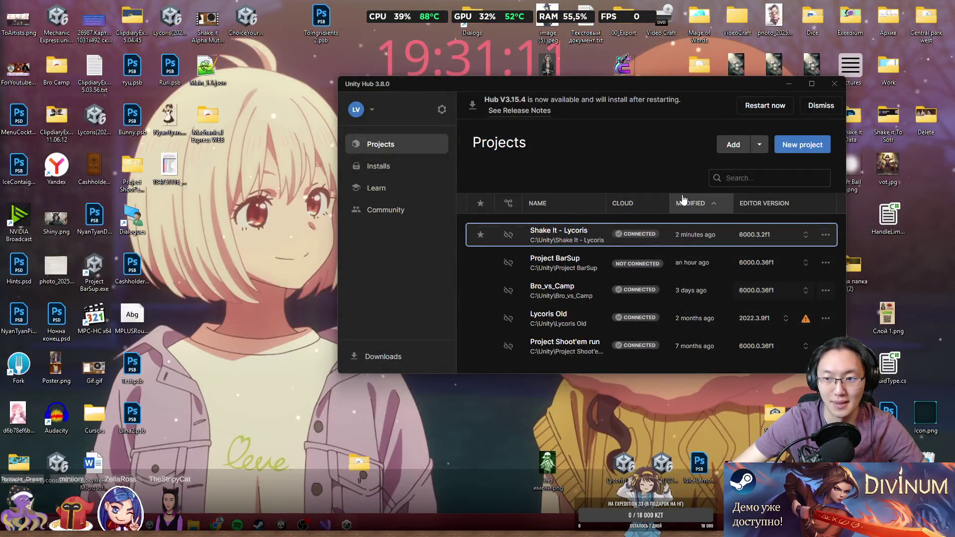
Install Unity 6.0 (6000.0.64f1) from Installs with the Web Build Support module added.
{"action": "left_click", "coordinate": [396, 166]}
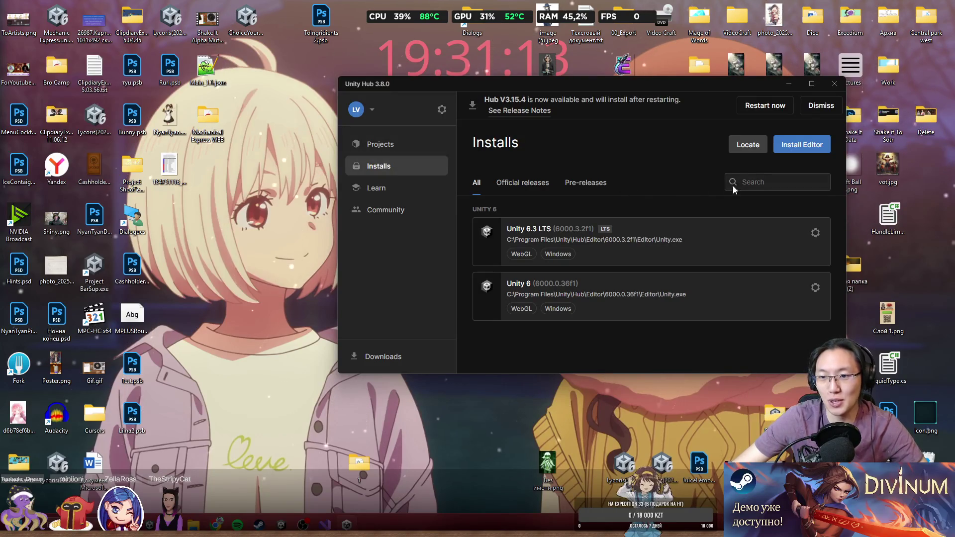
{"action": "left_click", "coordinate": [790, 150]}
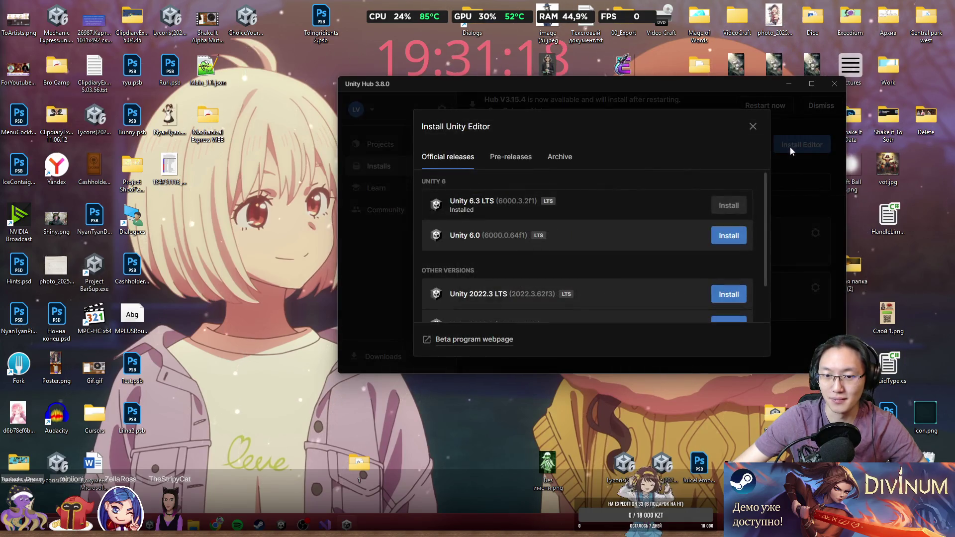
{"action": "left_click", "coordinate": [733, 242]}
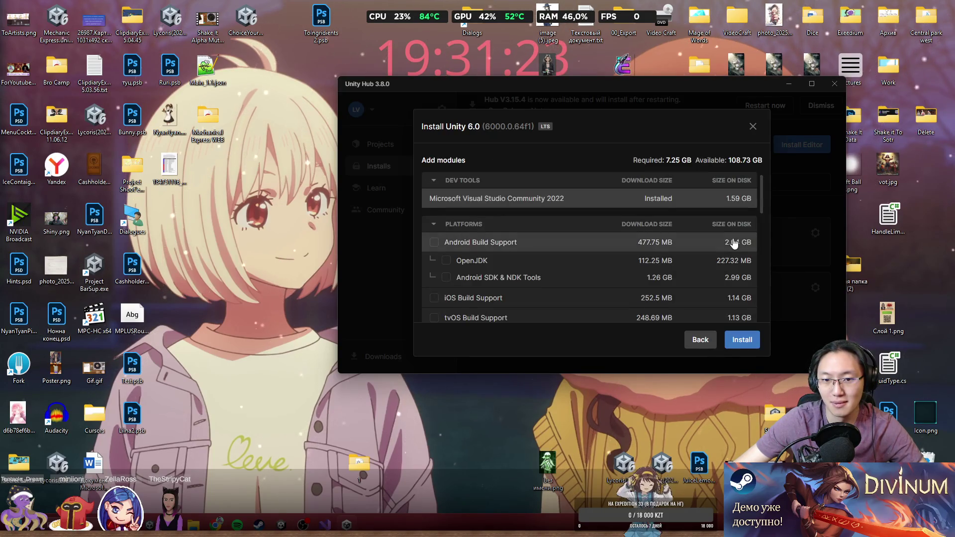
{"action": "scroll", "coordinate": [583, 283], "scroll_direction": "down", "scroll_amount": 6}
{"action": "scroll", "coordinate": [554, 261], "scroll_direction": "up", "scroll_amount": 2}
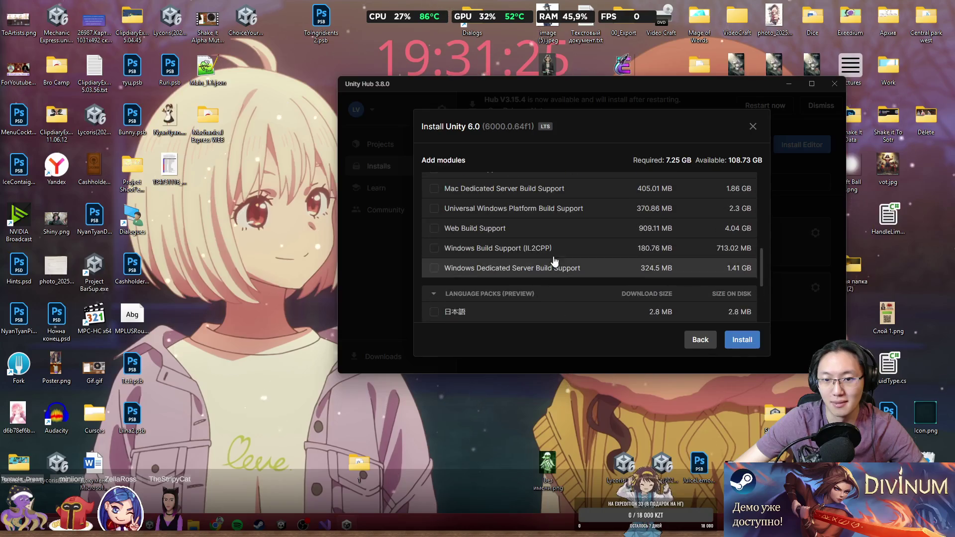
{"action": "left_click", "coordinate": [434, 229]}
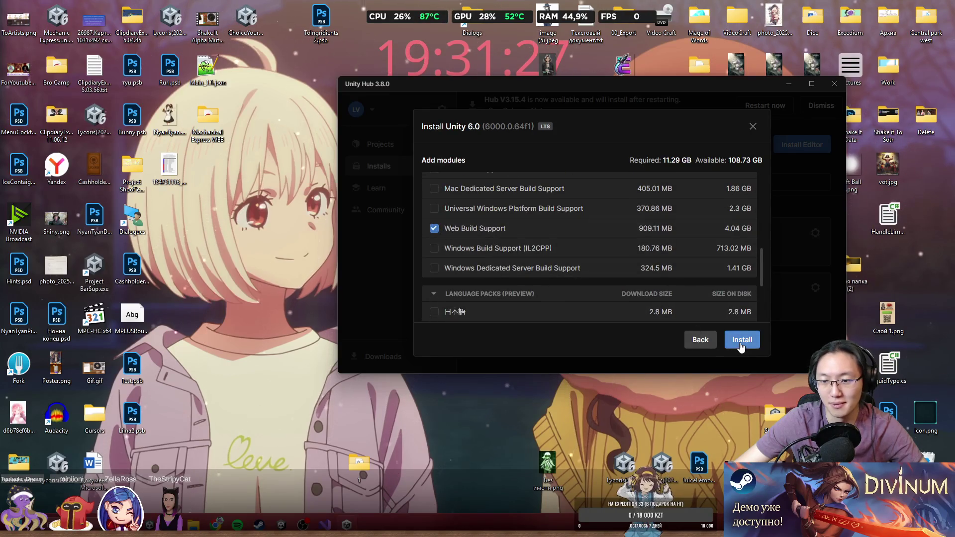
{"action": "left_click", "coordinate": [741, 343]}
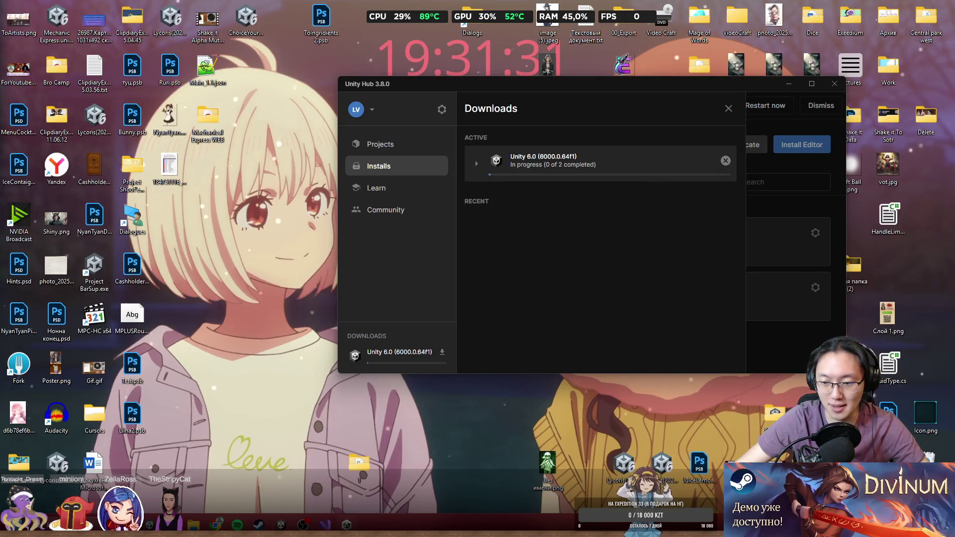
{"action": "right_click", "coordinate": [880, 377]}
{"action": "left_click", "coordinate": [845, 311]}
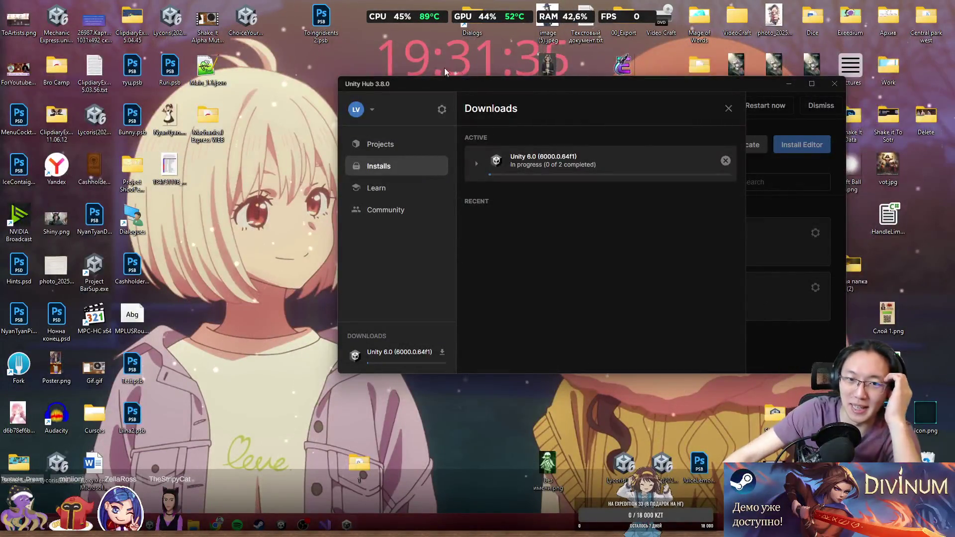
{"action": "left_click_drag", "start_coordinate": [489, 85], "coordinate": [358, 118]}
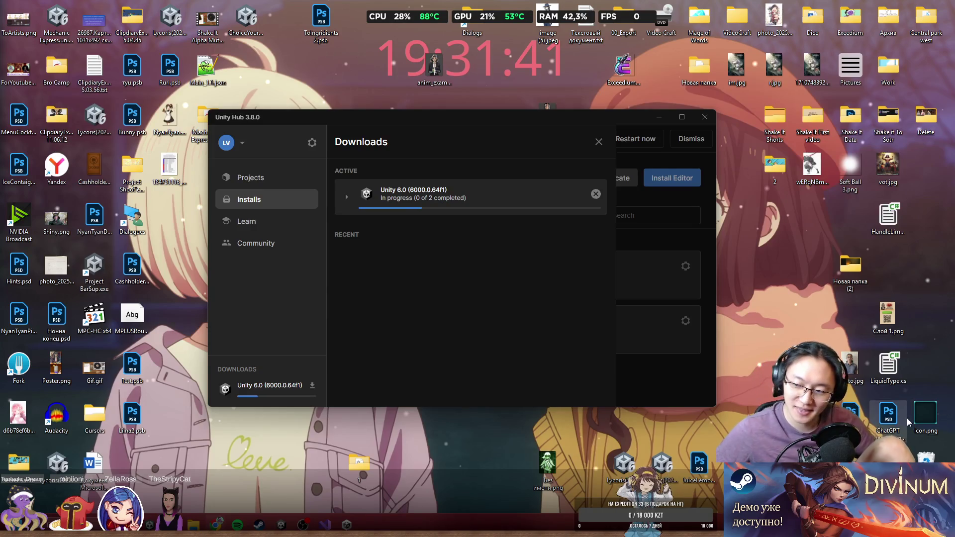
Maximize Unity Hub while the Unity 6.0 download runs, then open the Start menu.
{"action": "left_click", "coordinate": [679, 119]}
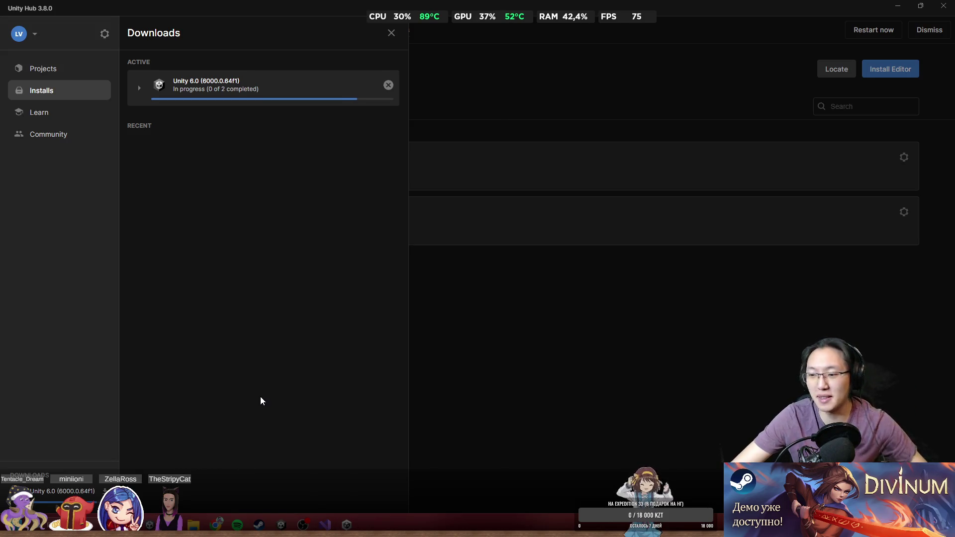
{"action": "key", "text": "super"}
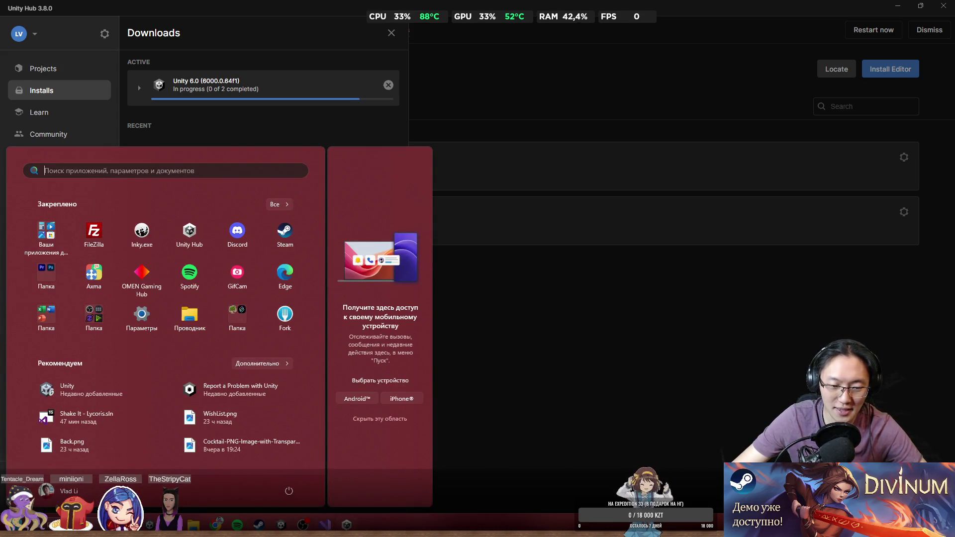
{"action": "left_click", "coordinate": [324, 525]}
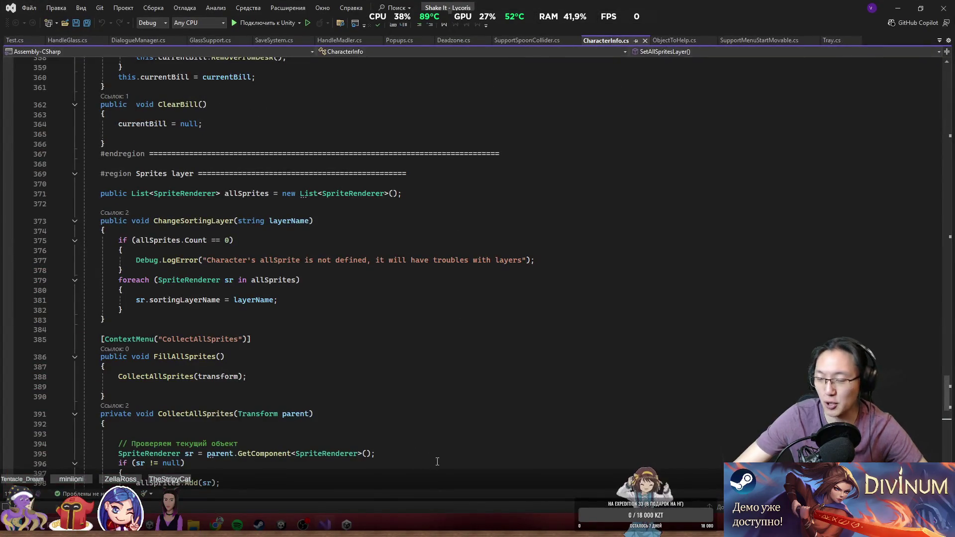
{"action": "key", "text": "alt+Tab"}
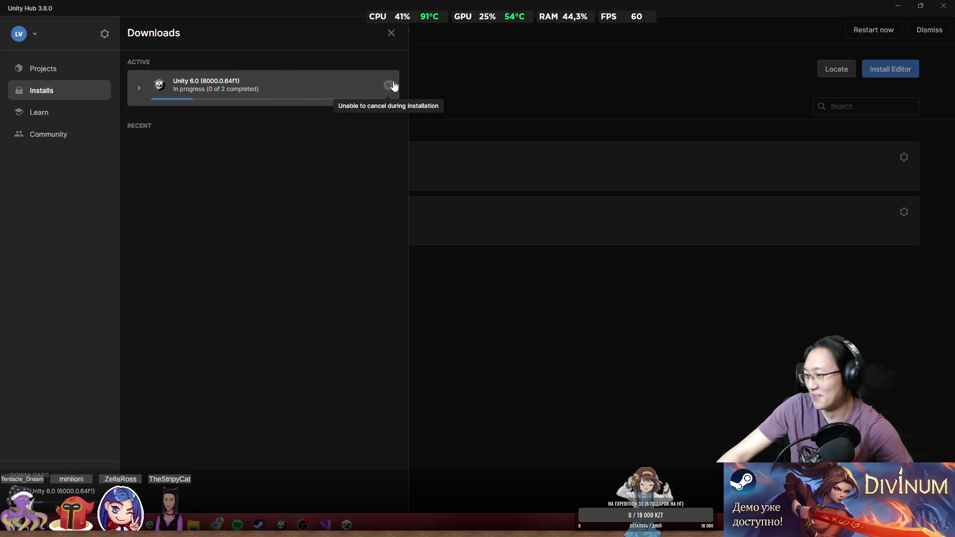
Restore the Hub window and expand the Unity 6.0 download to check its two parts.
{"action": "mouse_move", "coordinate": [348, 15]}
{"action": "left_mouse_down"}
{"action": "mouse_move", "coordinate": [465, 115]}
{"action": "mouse_move", "coordinate": [449, 134]}
{"action": "mouse_move", "coordinate": [428, 1]}
{"action": "left_mouse_up"}
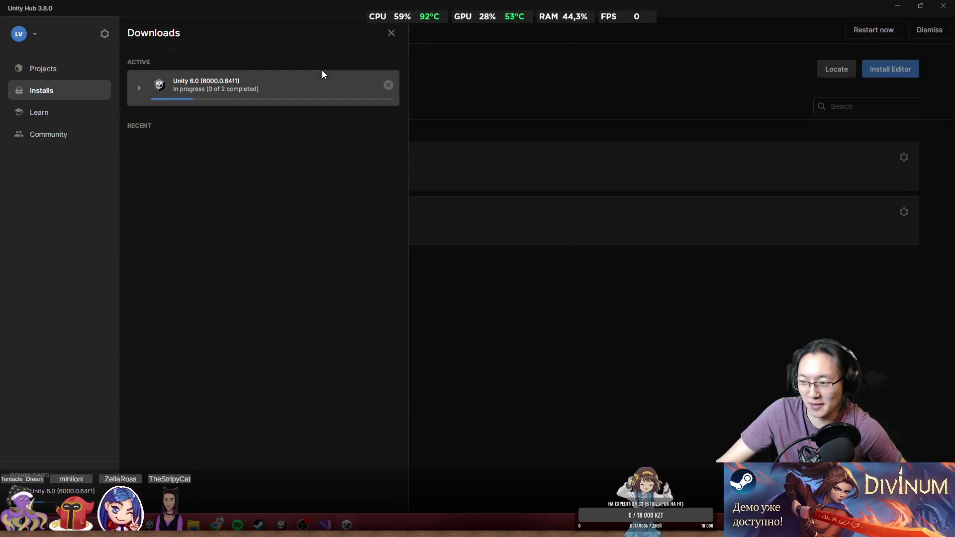
{"action": "left_click", "coordinate": [383, 91]}
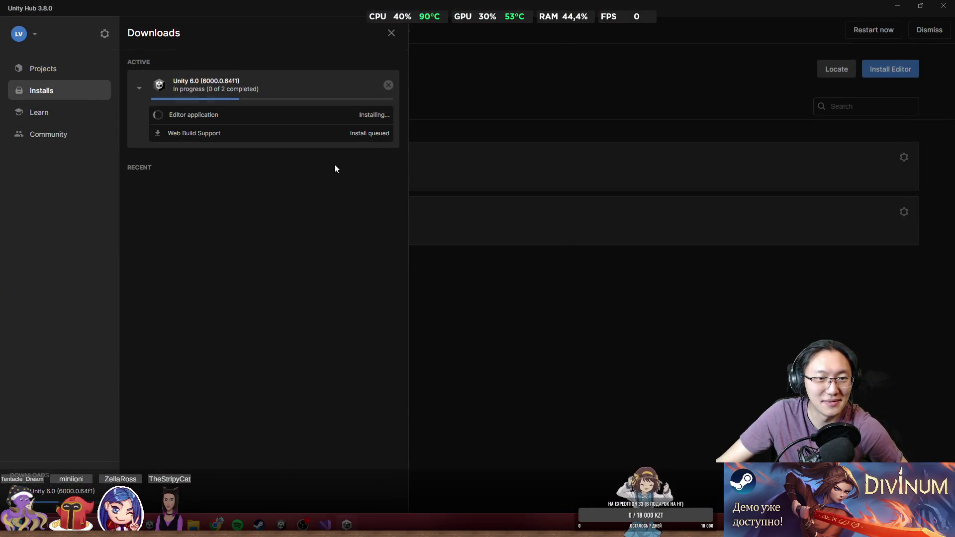
{"action": "left_click", "coordinate": [388, 89]}
{"action": "left_click", "coordinate": [389, 89]}
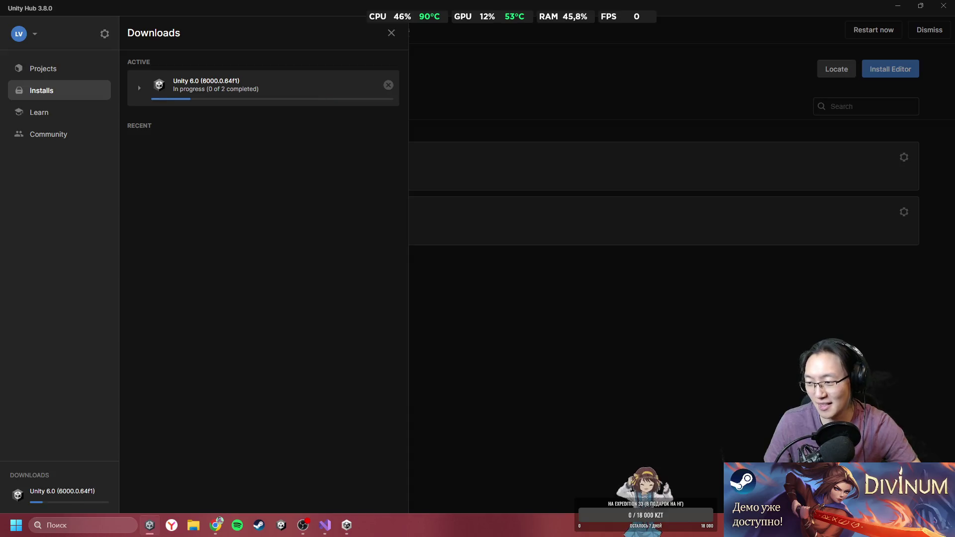
Briefly bring up Visual Studio's CharacterInfo.cs, hide it again, and open the Start menu.
{"action": "mouse_move", "coordinate": [372, 528]}
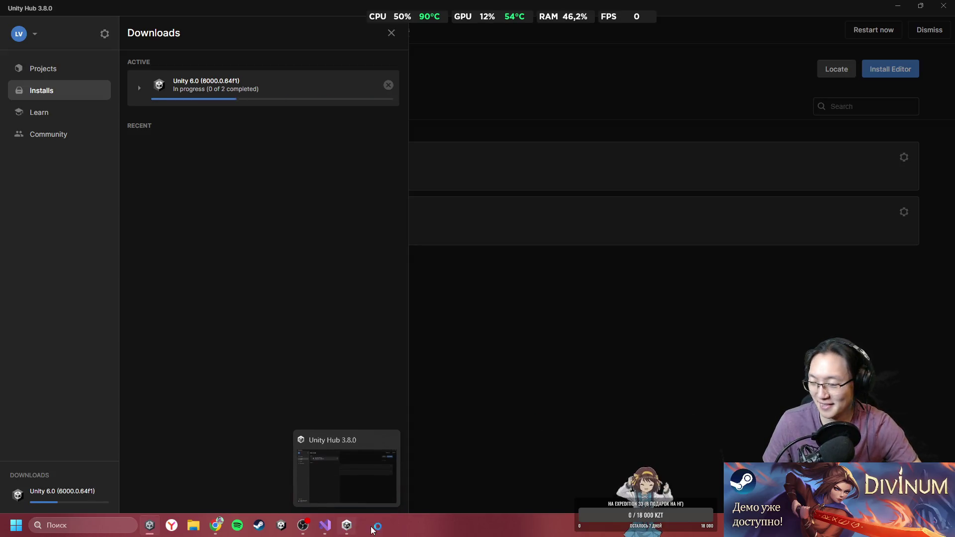
{"action": "left_click", "coordinate": [323, 527]}
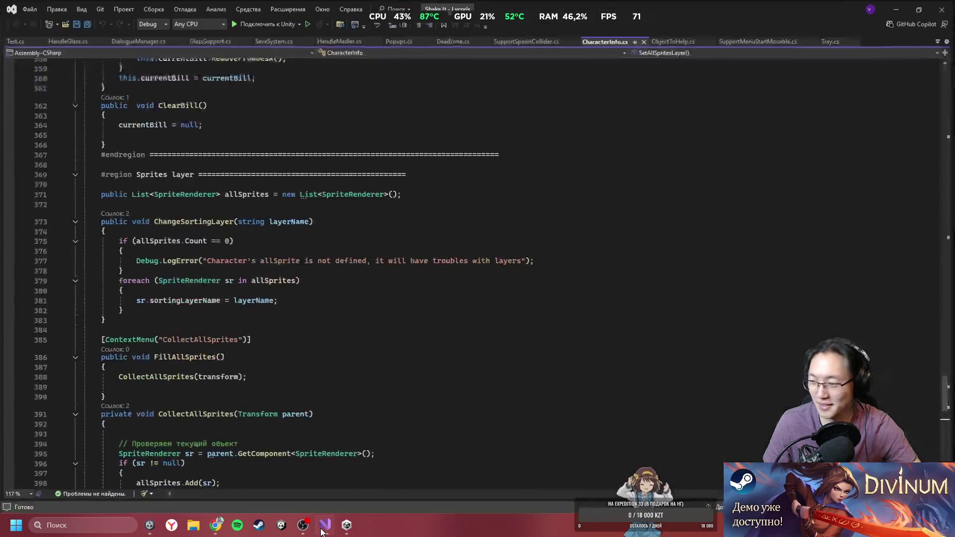
{"action": "left_click", "coordinate": [322, 530]}
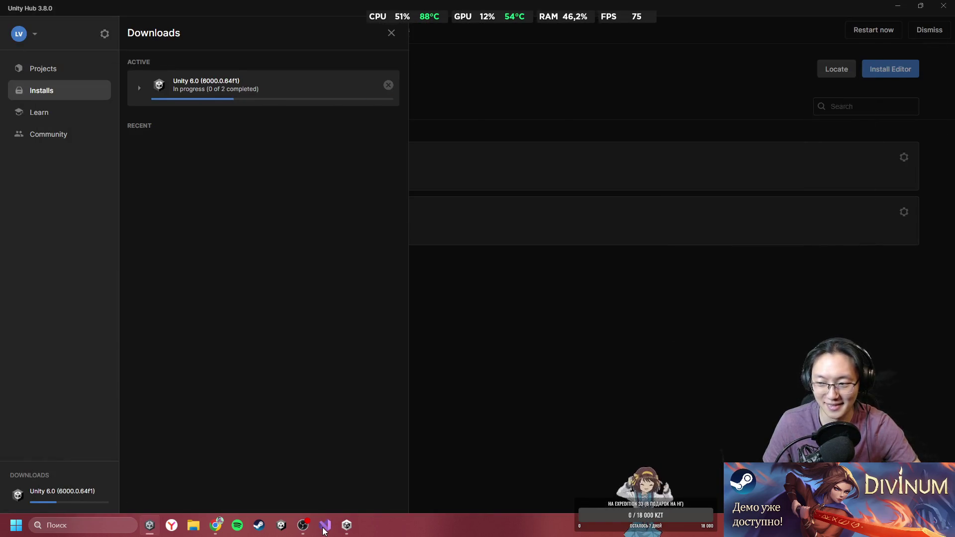
{"action": "key", "text": "super"}
{"action": "key", "text": "super"}
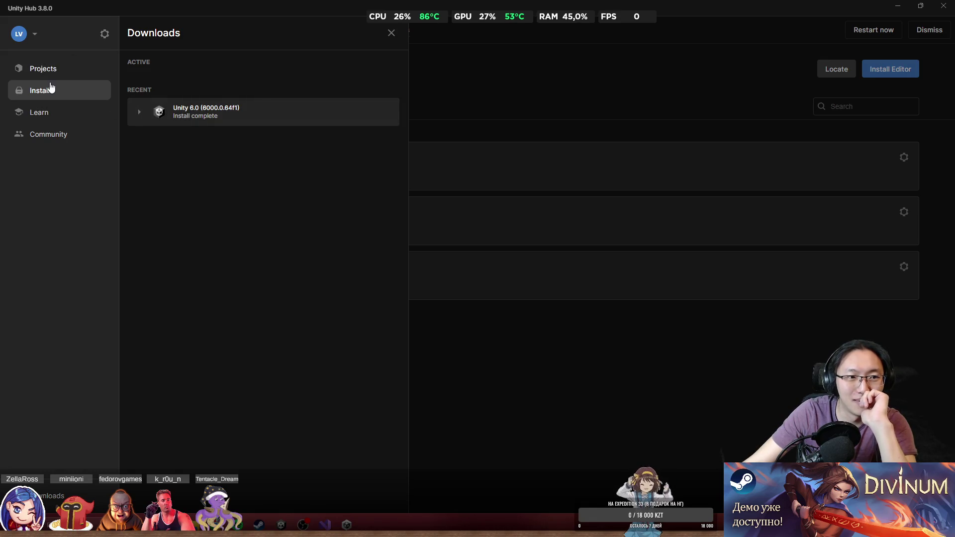
Uninstall the Unity 6.0 (6000.0.64f1) editor from Unity Hub's installs, then return to Projects.
{"action": "left_click", "coordinate": [51, 88]}
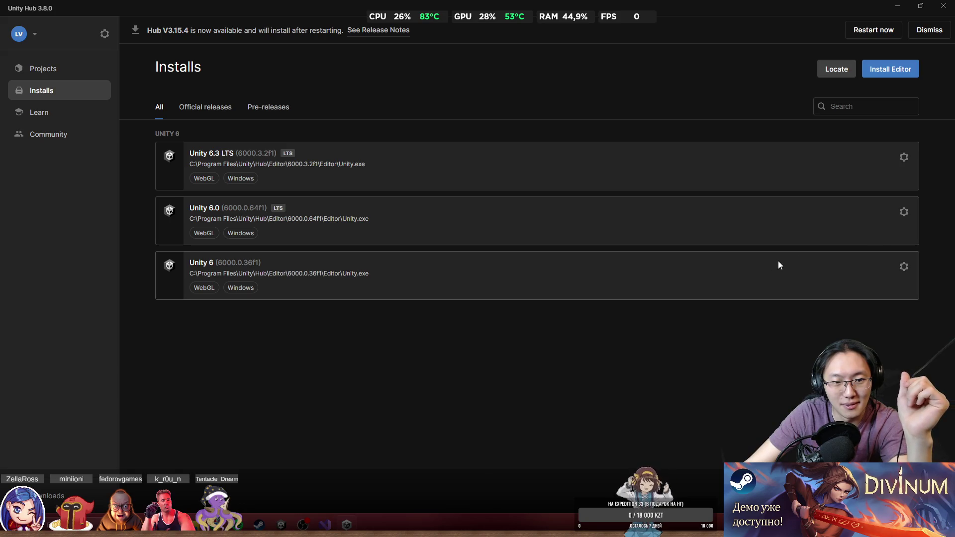
{"action": "left_click", "coordinate": [905, 213]}
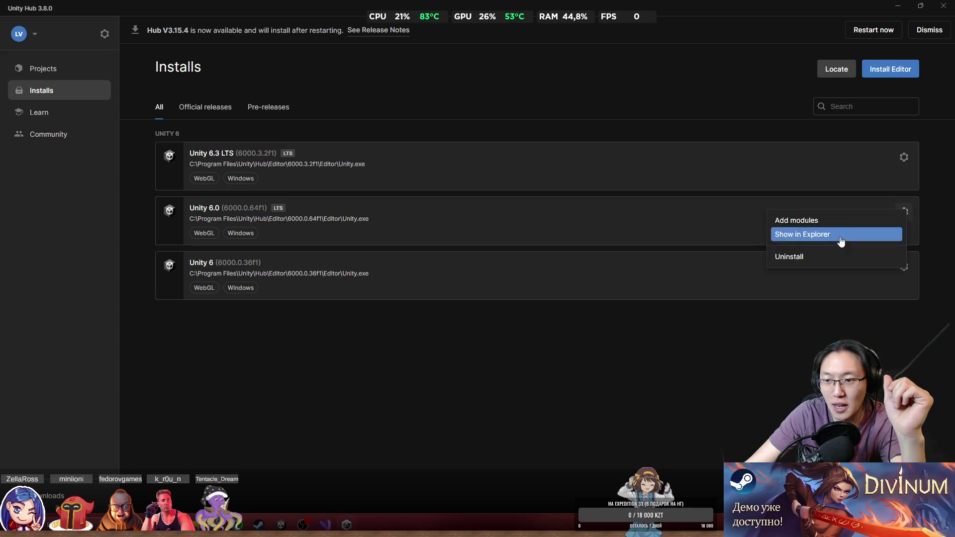
{"action": "left_click", "coordinate": [819, 256]}
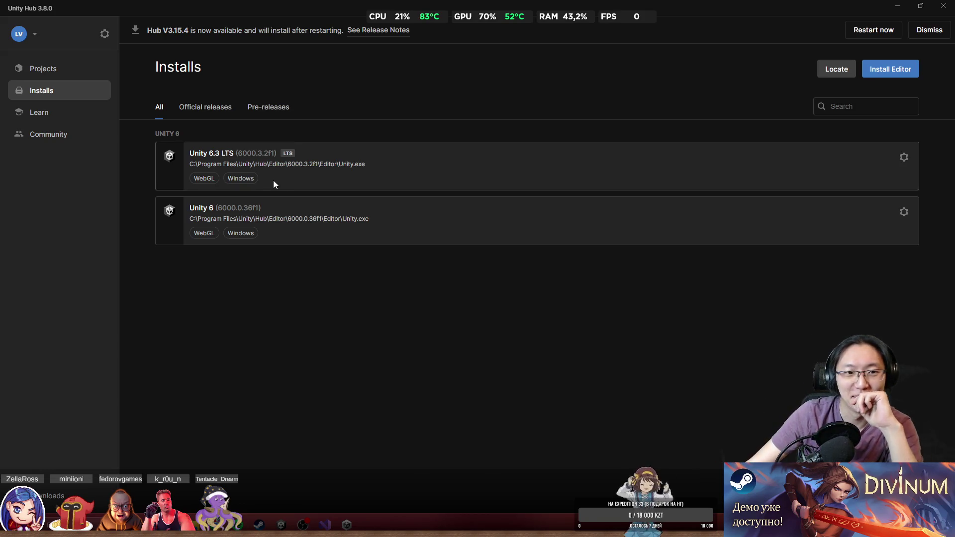
{"action": "left_click", "coordinate": [54, 73]}
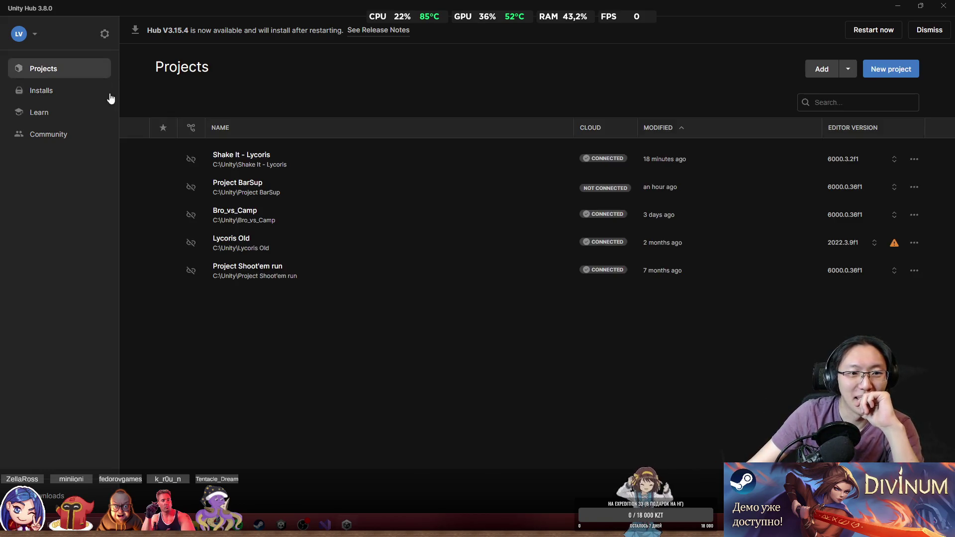
Open the Shake It - Lycoris project (6000.3.2f1) from the Hub's project list.
{"action": "left_click", "coordinate": [345, 164]}
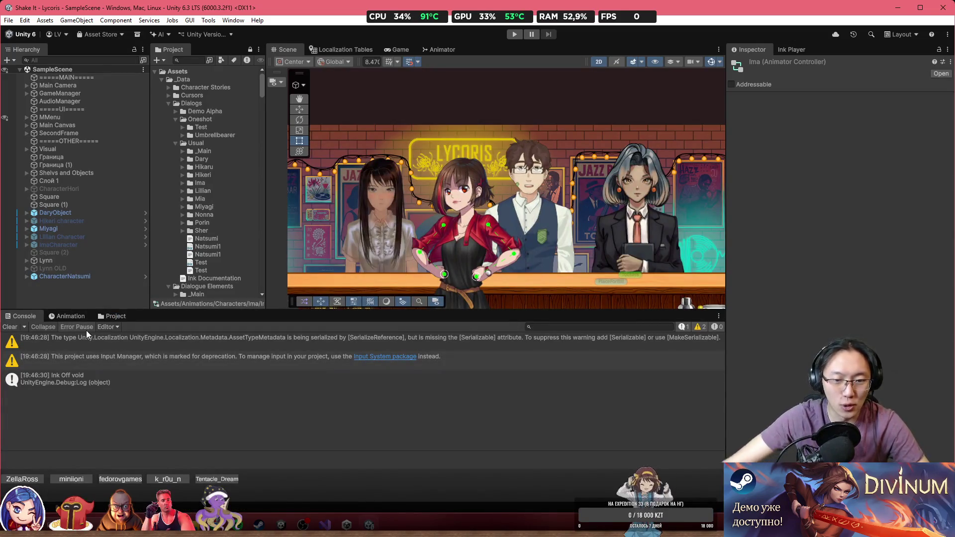
Expand the first Console warning, then open the Package Manager from the Window menu.
{"action": "left_click", "coordinate": [345, 338]}
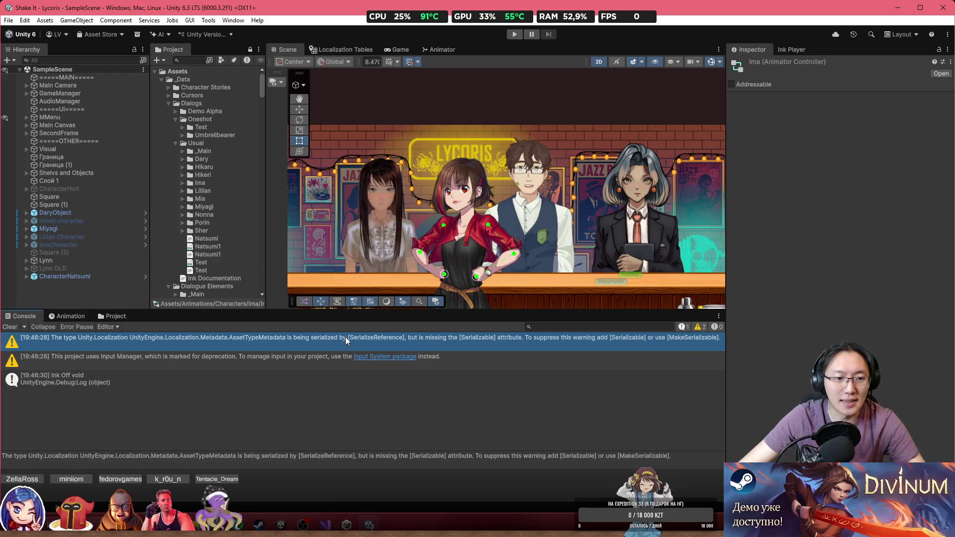
{"action": "left_click", "coordinate": [232, 21]}
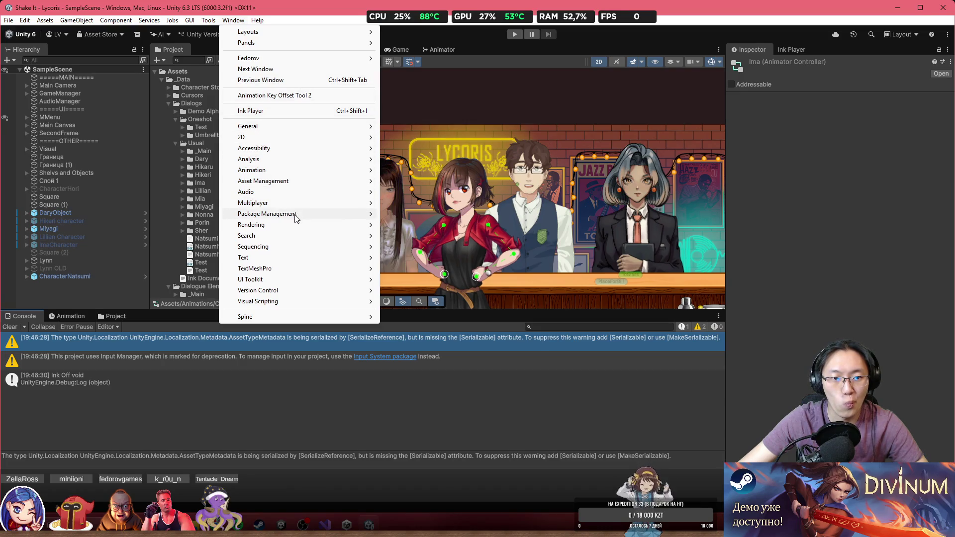
{"action": "mouse_move", "coordinate": [295, 218]}
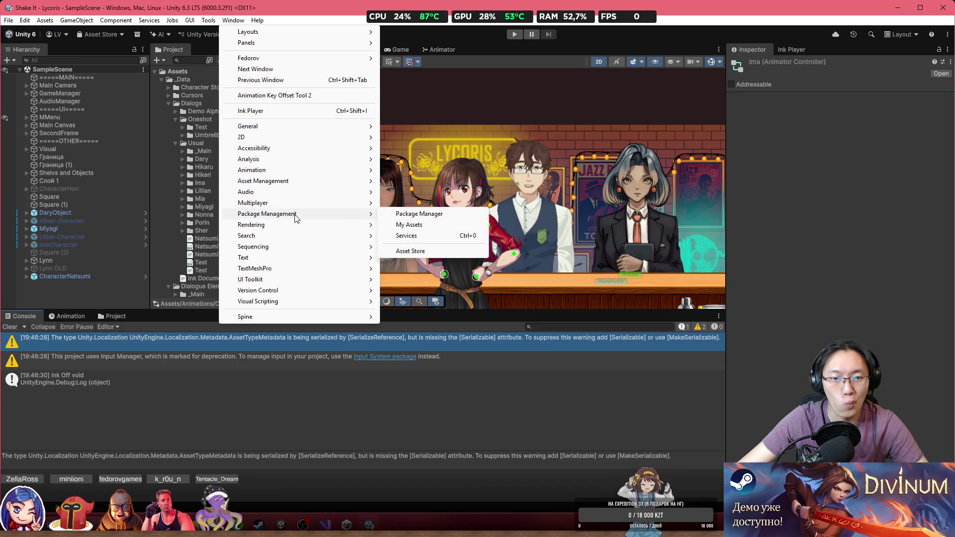
{"action": "left_click", "coordinate": [402, 215]}
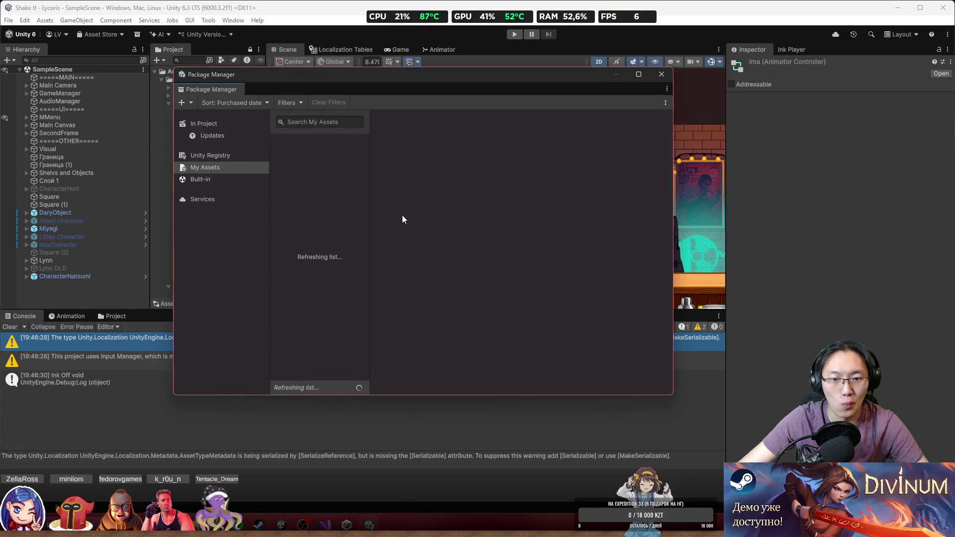
Find 'localization' in the Unity Registry, view the Localization 1.5.8 package, then close Package Manager.
{"action": "left_click", "coordinate": [330, 125]}
{"action": "type", "text": "l"}
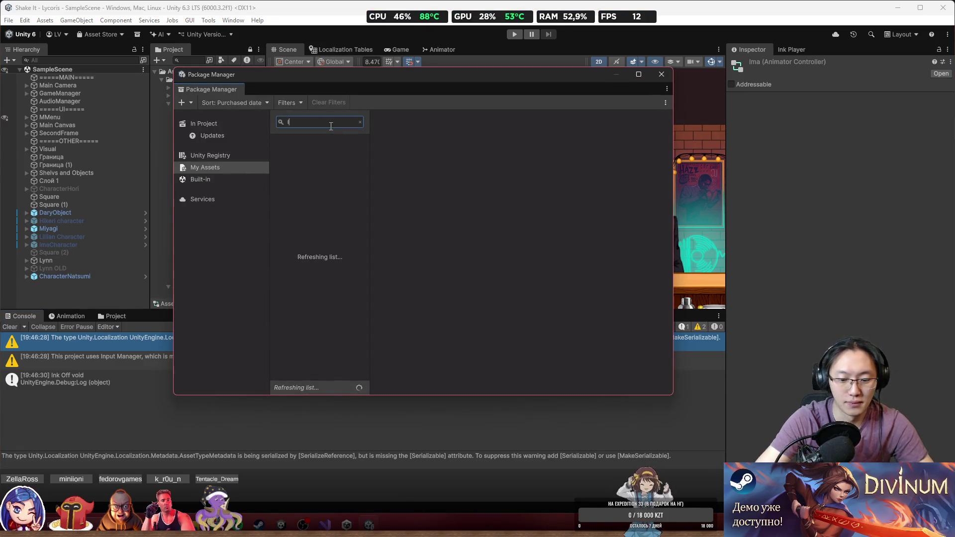
{"action": "type", "text": "ocalization"}
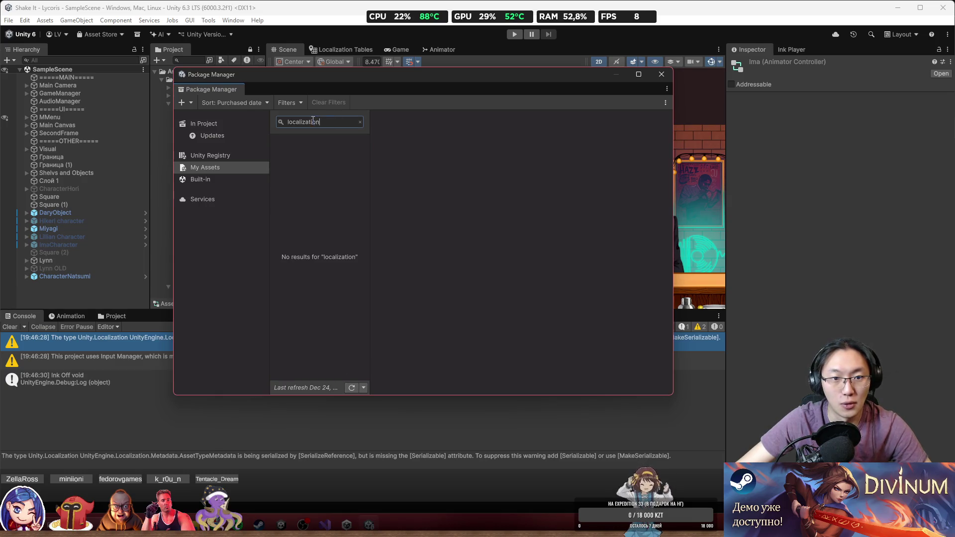
{"action": "left_click", "coordinate": [359, 121]}
{"action": "left_click", "coordinate": [207, 158]}
{"action": "type", "text": "localization"}
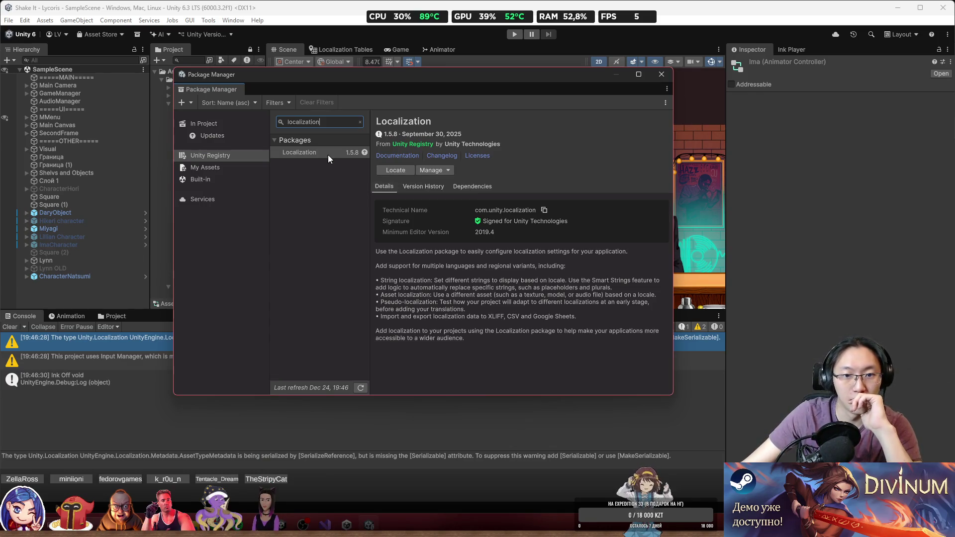
{"action": "left_click", "coordinate": [328, 152]}
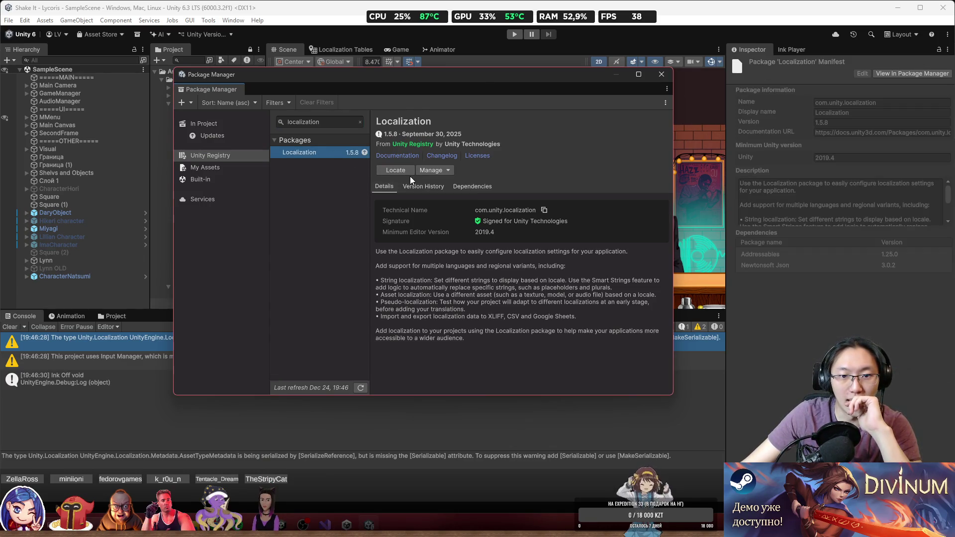
{"action": "left_click", "coordinate": [450, 171]}
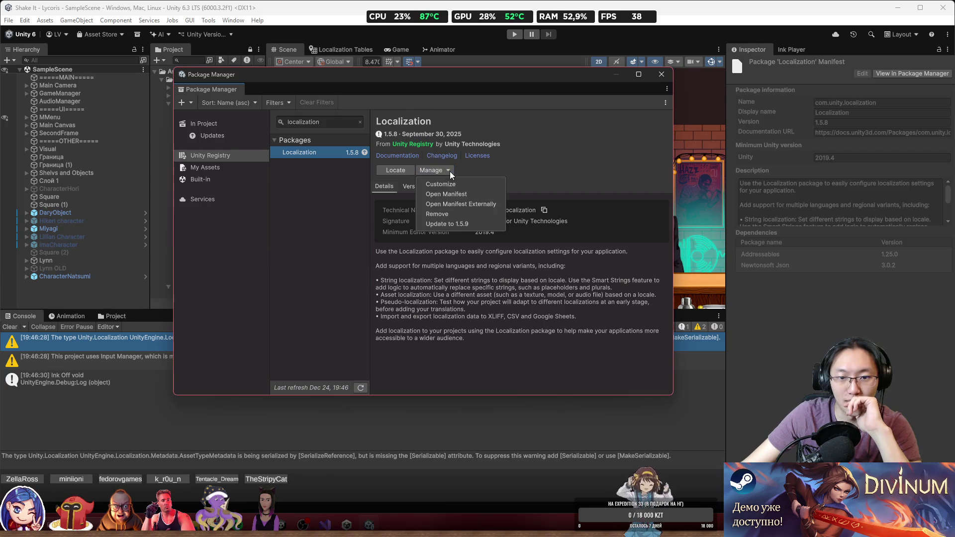
{"action": "left_click", "coordinate": [639, 316]}
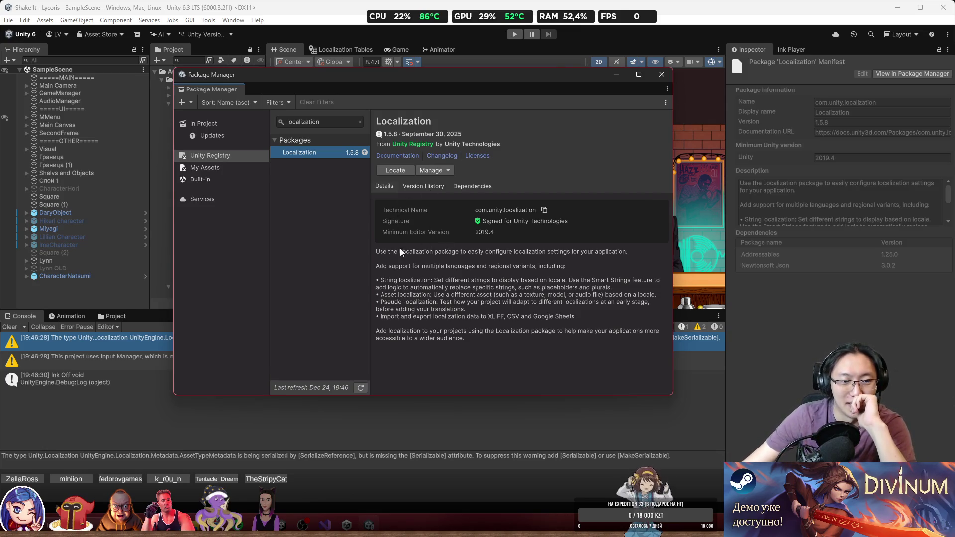
{"action": "left_click", "coordinate": [661, 74]}
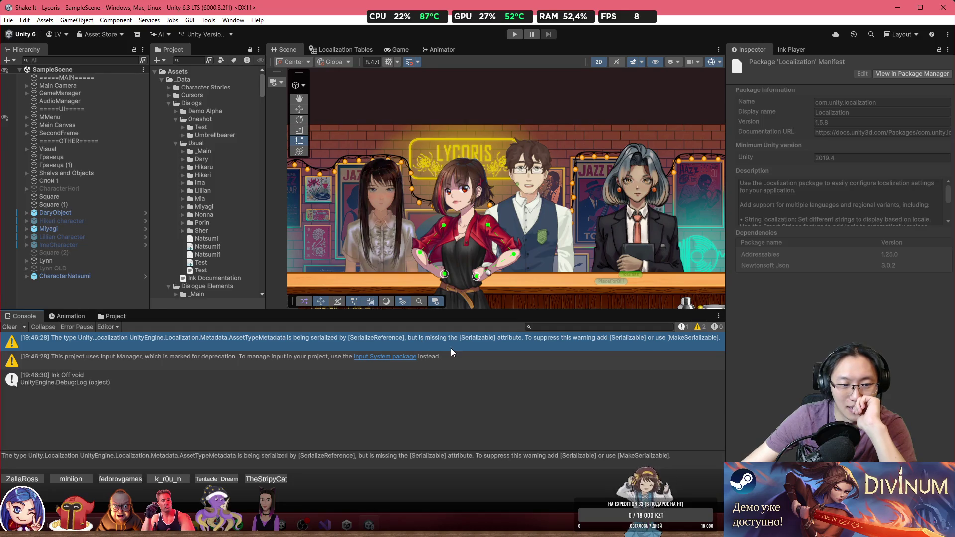
Select the full Localization AssetTypeMetadata serialization warning text in the Console, then switch to the browser.
{"action": "left_click", "coordinate": [469, 353]}
{"action": "left_click", "coordinate": [476, 337]}
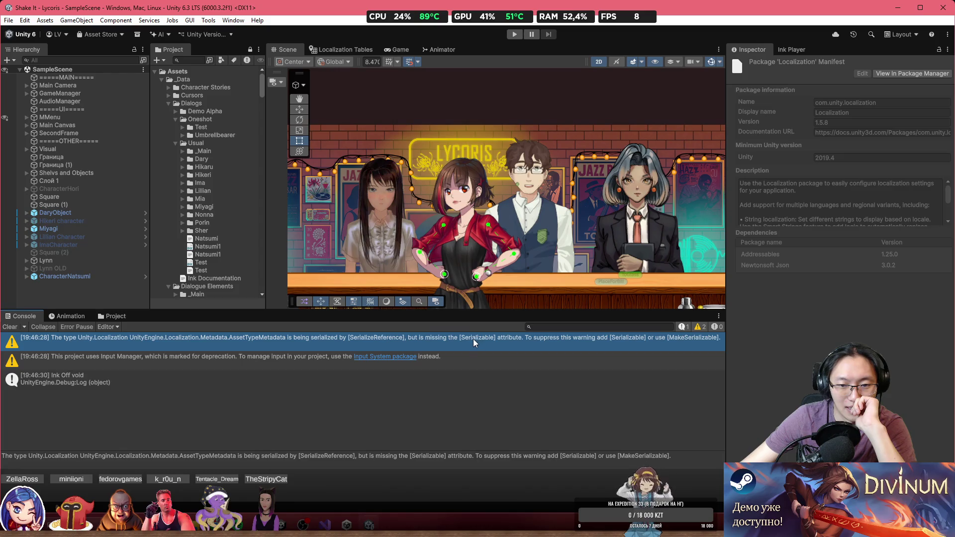
{"action": "left_click", "coordinate": [458, 351]}
{"action": "left_click", "coordinate": [468, 338]}
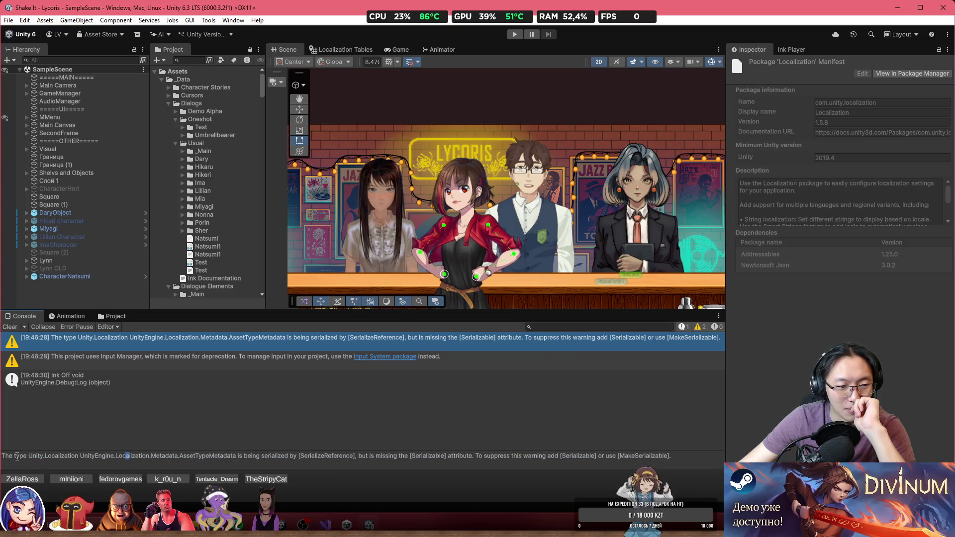
{"action": "left_click_drag", "start_coordinate": [671, 455], "coordinate": [2, 452]}
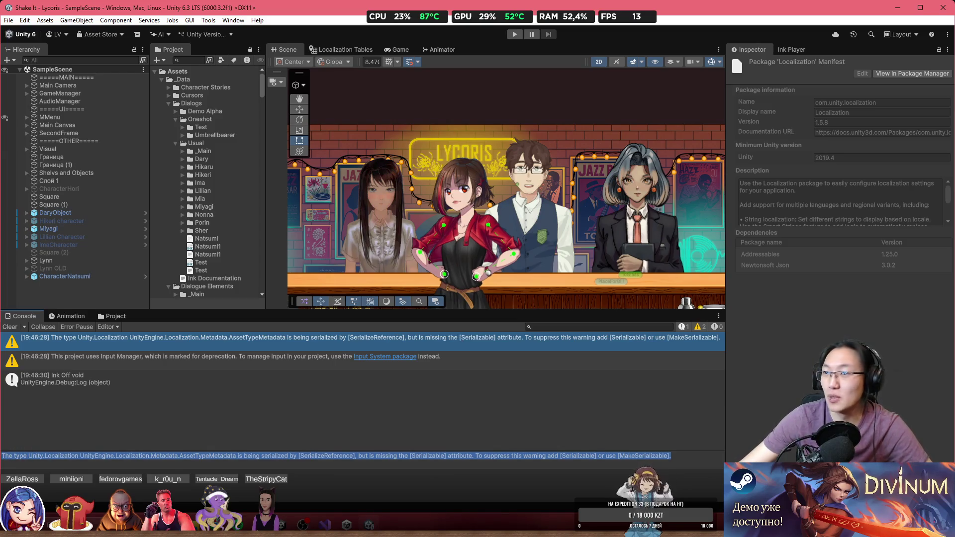
{"action": "key", "text": "alt+Tab"}
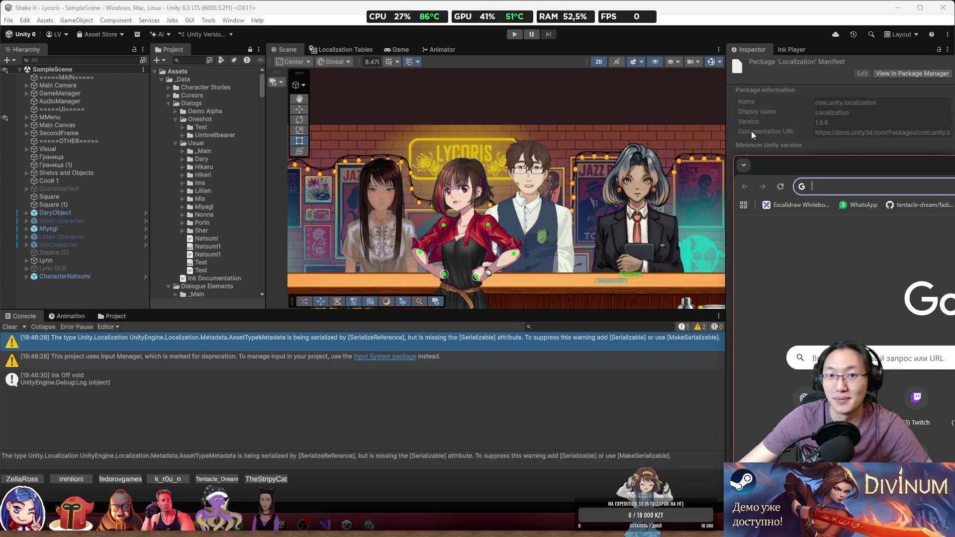
Search Google for the pasted Localization AssetTypeMetadata serialization warning.
{"action": "type", "text": "The type Unity.Localization UnityEngine.Localization.Metadata.AssetTypeMetadata is being serialized by [SerializeReference], but is missing the [Serializable] attribute. To suppress this warning add [Serializable] or use [MakeSerializable]."}
{"action": "key", "text": "Return"}
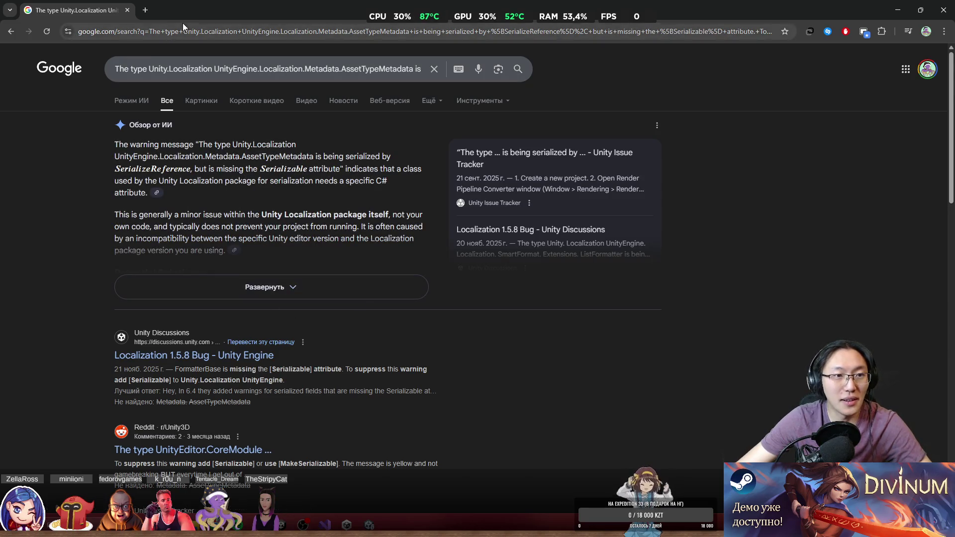
{"action": "left_click", "coordinate": [157, 24]}
Send the pasted warning to a temporary chatgpt.com chat, then ask it to answer in Russian.
{"action": "type", "text": "cgh"}
{"action": "key", "text": "BackSpace"}
{"action": "key", "text": "BackSpace"}
{"action": "type", "text": "hat"}
{"action": "key", "text": "Return"}
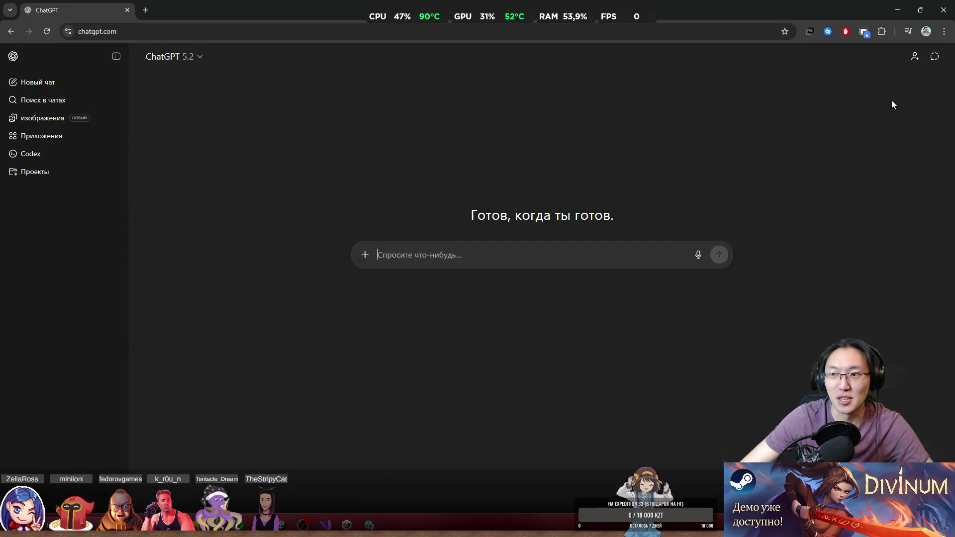
{"action": "left_click", "coordinate": [935, 56]}
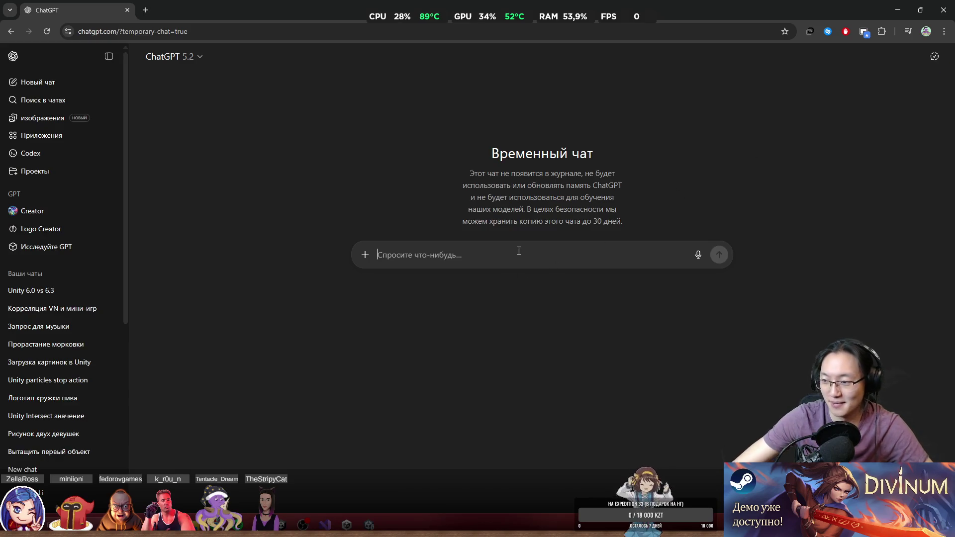
{"action": "type", "text": "The type Unity.Localization UnityEngine.Localization.Metadata.AssetTypeMetadata is being serialized by [SerializeReference], but is missing the [Serializable] attribute. To suppress this warning add [Serializable] or use [MakeSerializable]."}
{"action": "key", "text": "Return"}
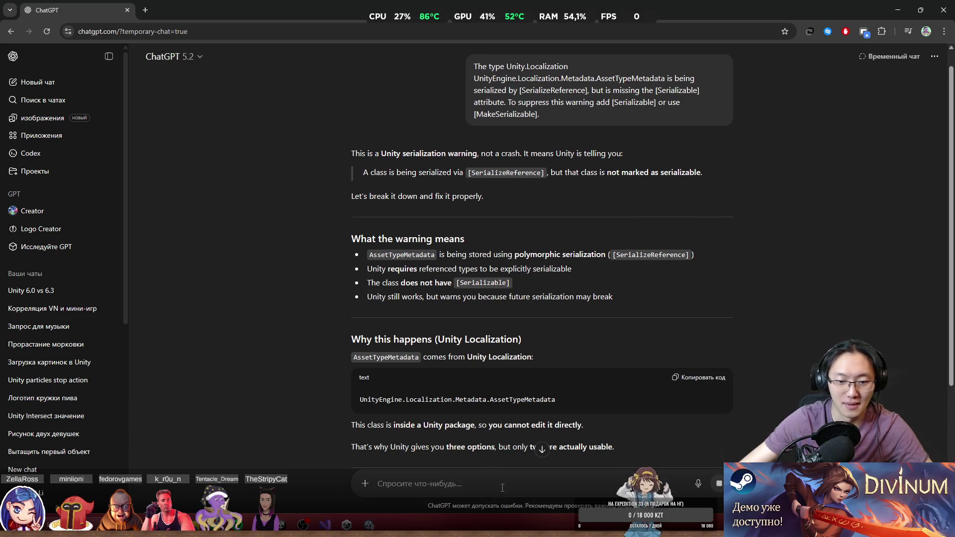
{"action": "type", "text": "Спасибо вася, а ты"}
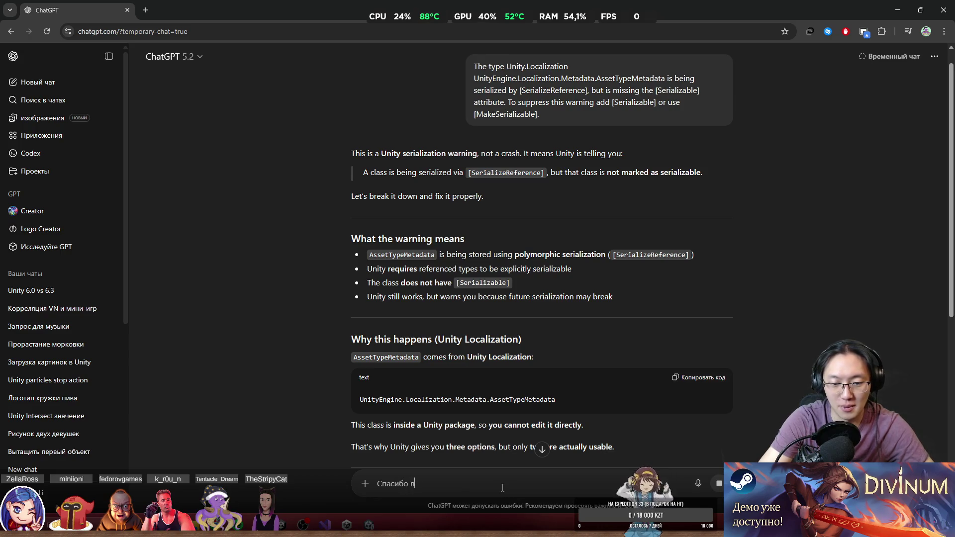
{"action": "type", "text": " по"}
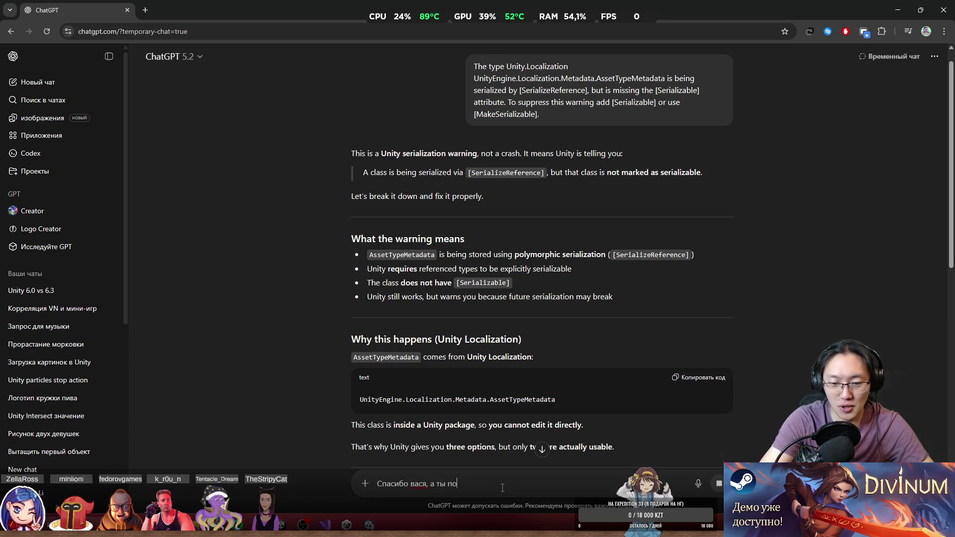
{"action": "type", "text": "мнишь, что я на русском говорю?"}
{"action": "key", "text": "Return"}
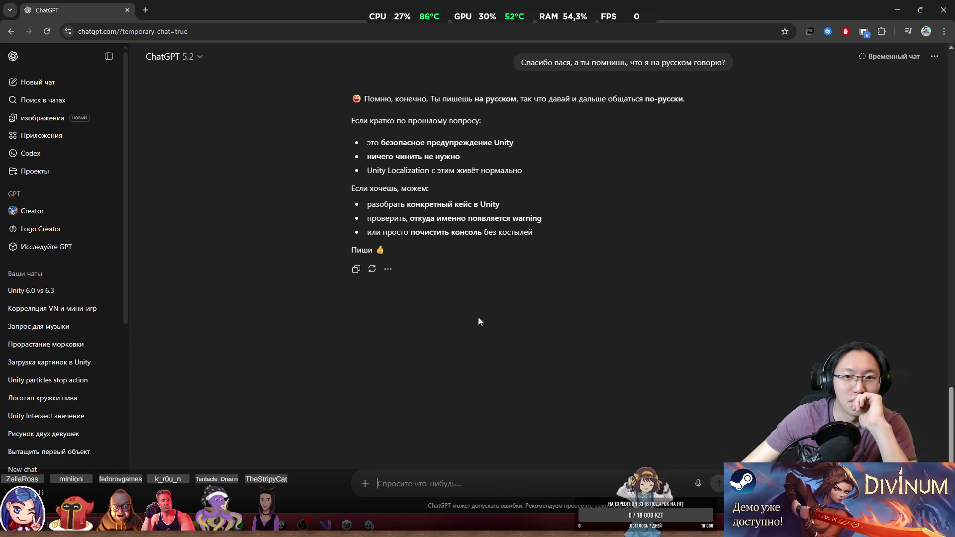
Highlight passages of ChatGPT's Russian reply, such as 'это безопасное' and the summary bullets.
{"action": "left_click_drag", "start_coordinate": [433, 120], "coordinate": [517, 99]}
{"action": "left_click", "coordinate": [474, 115]}
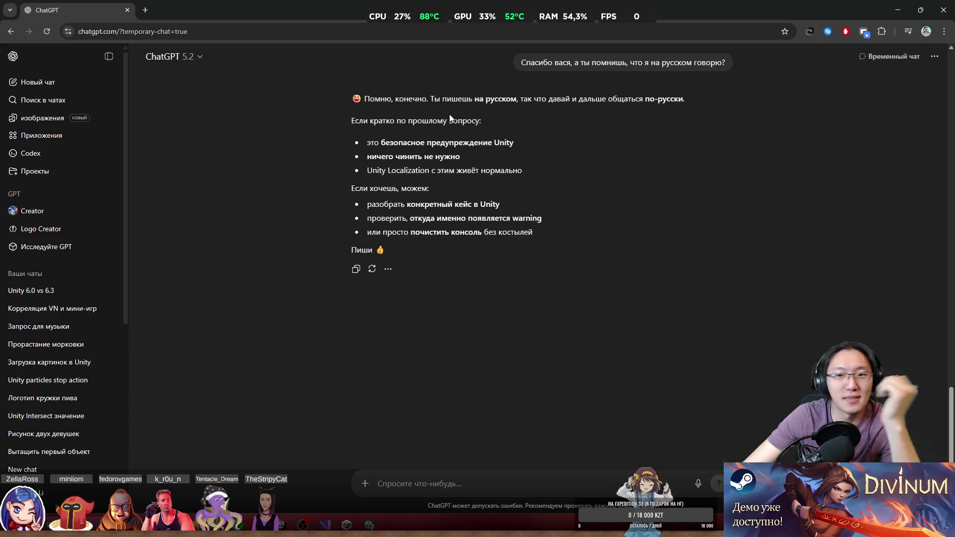
{"action": "left_click_drag", "start_coordinate": [367, 142], "coordinate": [428, 141]}
{"action": "left_click_drag", "start_coordinate": [367, 142], "coordinate": [485, 165]}
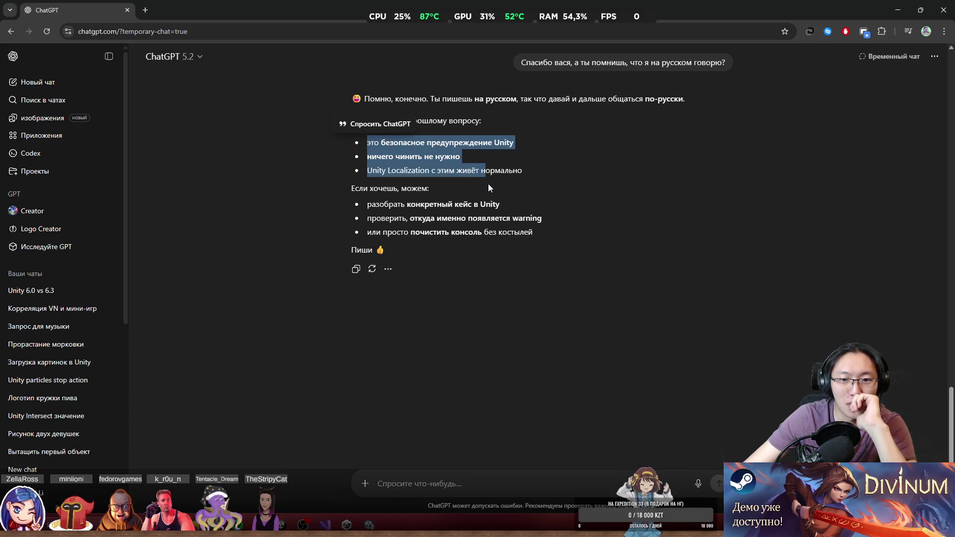
{"action": "left_click", "coordinate": [488, 183]}
{"action": "double_click", "coordinate": [386, 204]}
Send the follow-up 'Нет, ну а можно это починить, чтобы постоянно не вылезало?'.
{"action": "left_click", "coordinate": [567, 481]}
{"action": "type", "text": "He"}
{"action": "type", "text": "т,"}
{"action": "key", "text": "BackSpace"}
{"action": "type", "text": "ну а можно это "}
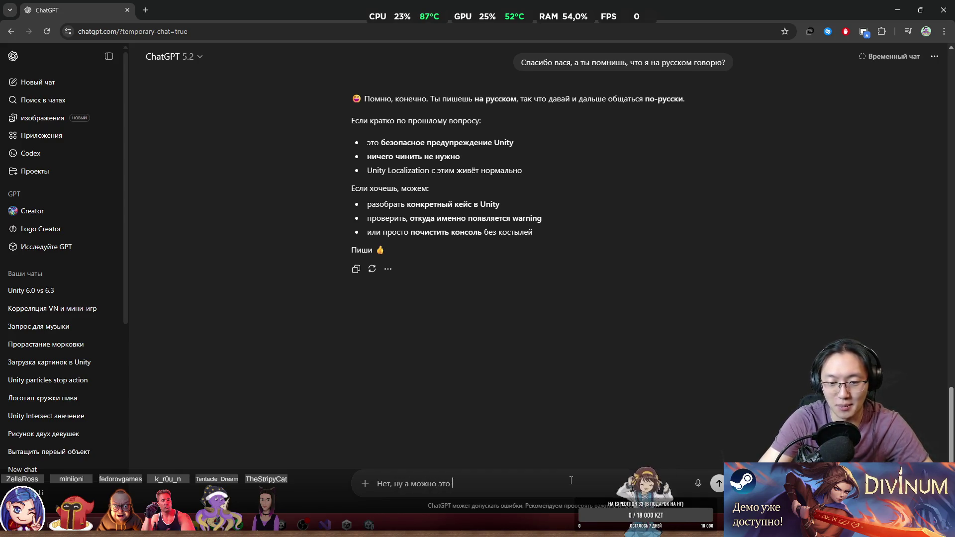
{"action": "type", "text": "почини"}
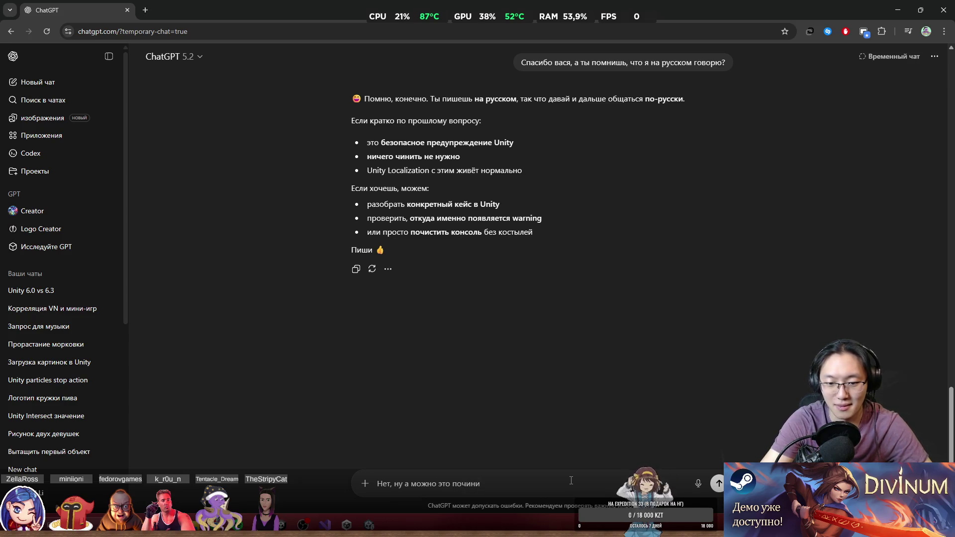
{"action": "type", "text": "ть, чтобы"}
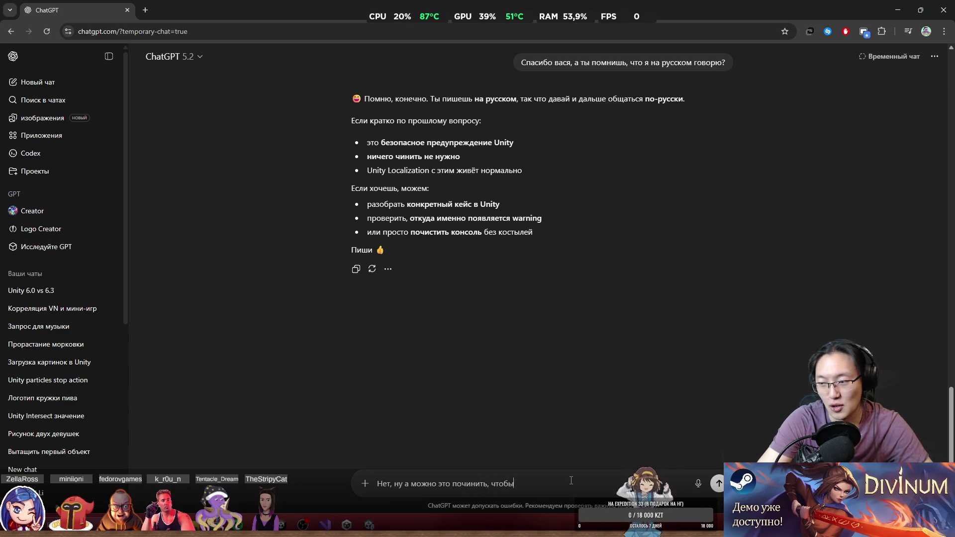
{"action": "type", "text": " постоянно "}
{"action": "type", "text": "был"}
{"action": "type", "text": "ъ"}
{"action": "key", "text": "Return"}
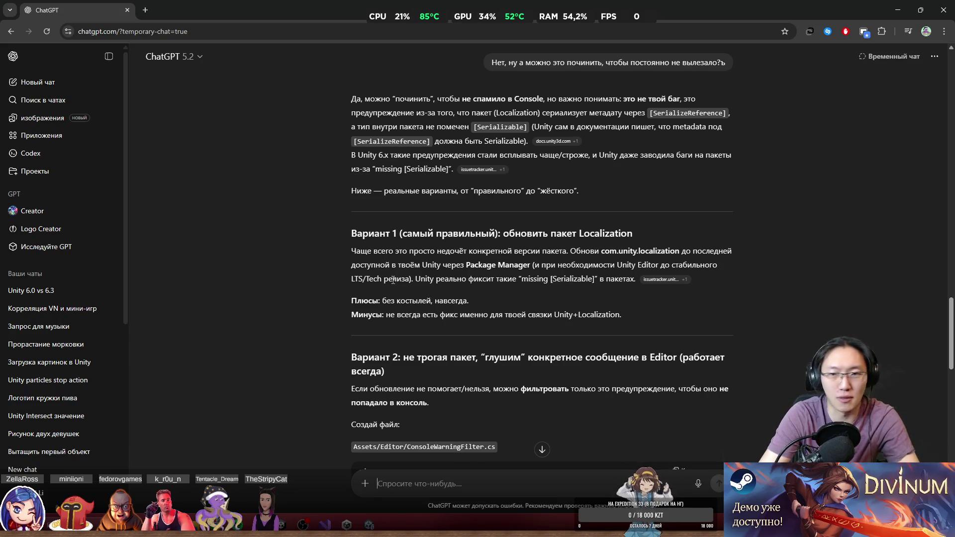
Scroll up through ChatGPT's answer listing fixes for the Localization [Serializable] warning.
{"action": "scroll", "coordinate": [393, 280], "scroll_direction": "up", "scroll_amount": 2}
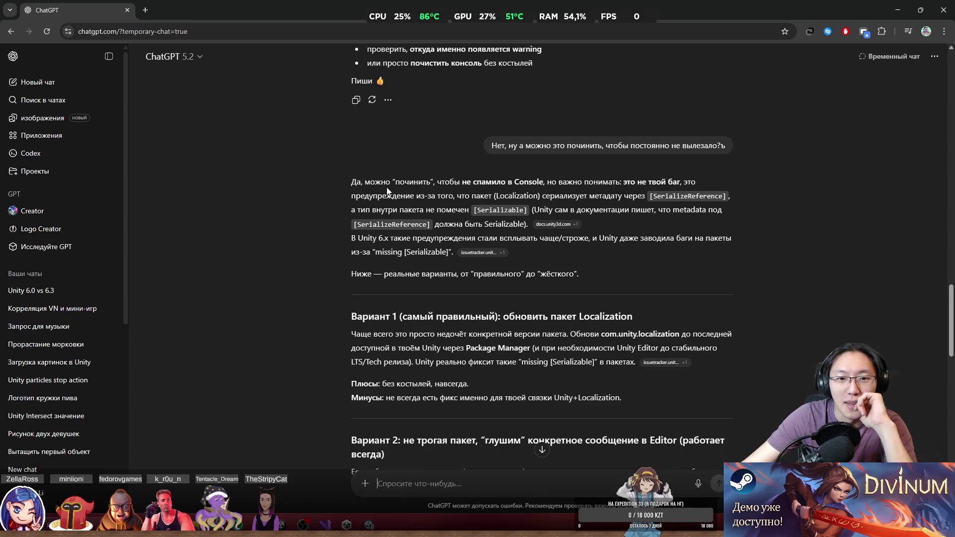
Highlight parts of ChatGPT's answer, including the Unity 6.x paragraph and the fix options line.
{"action": "left_click_drag", "start_coordinate": [388, 182], "coordinate": [618, 196]}
{"action": "mouse_move", "coordinate": [352, 196]}
{"action": "left_mouse_down"}
{"action": "mouse_move", "coordinate": [539, 197]}
{"action": "mouse_move", "coordinate": [605, 207]}
{"action": "mouse_move", "coordinate": [645, 197]}
{"action": "left_mouse_up"}
{"action": "mouse_move", "coordinate": [362, 214]}
{"action": "left_mouse_down"}
{"action": "mouse_move", "coordinate": [658, 215]}
{"action": "mouse_move", "coordinate": [676, 223]}
{"action": "left_mouse_up"}
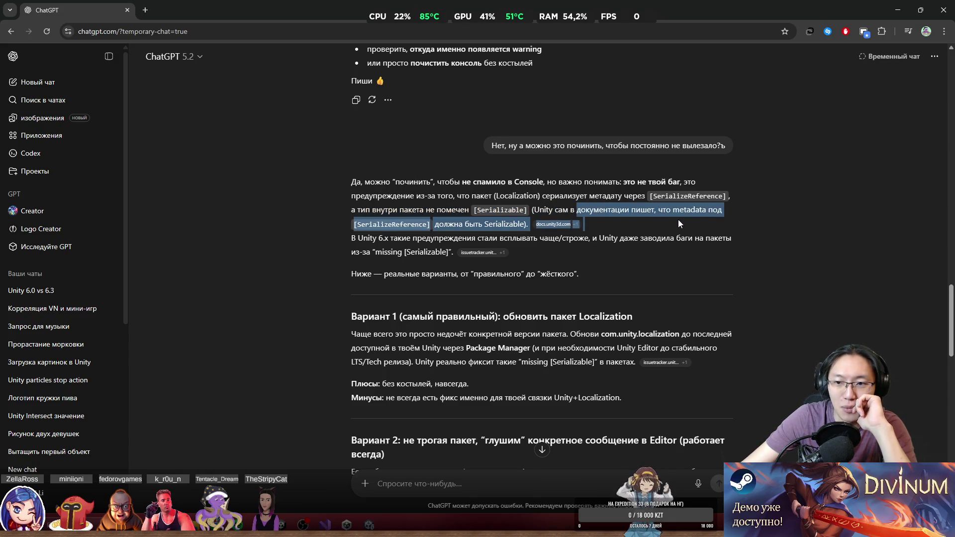
{"action": "left_click", "coordinate": [477, 232]}
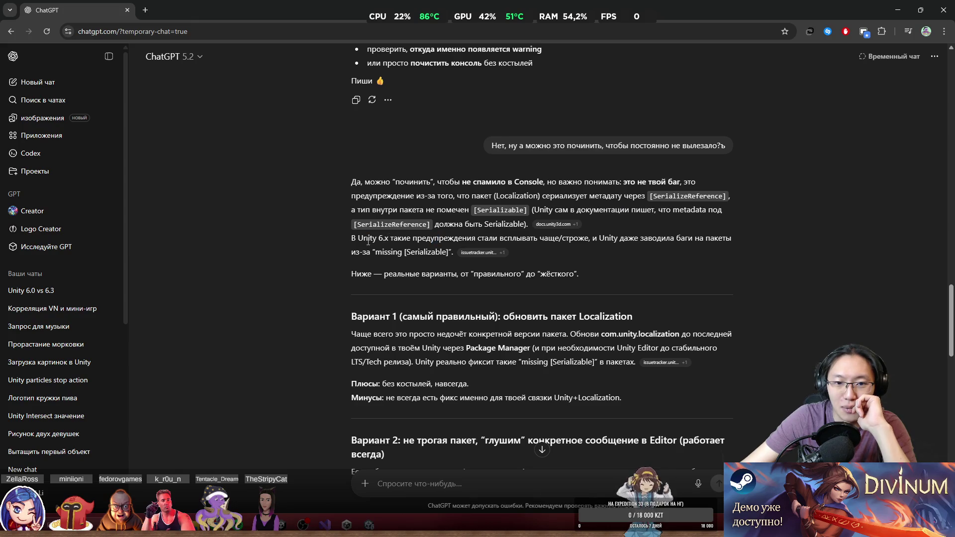
{"action": "triple_click", "coordinate": [492, 240]}
{"action": "left_click_drag", "start_coordinate": [478, 241], "coordinate": [698, 243]}
{"action": "left_click", "coordinate": [698, 244]}
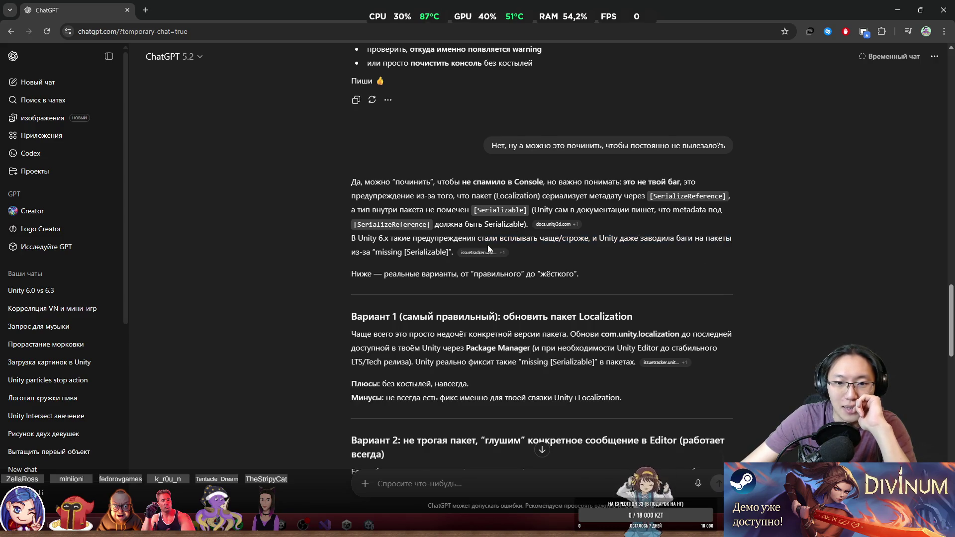
{"action": "triple_click", "coordinate": [472, 274]}
Return to the Unity Editor from the taskbar and open the Window menu.
{"action": "scroll", "coordinate": [604, 269], "scroll_direction": "down", "scroll_amount": 2}
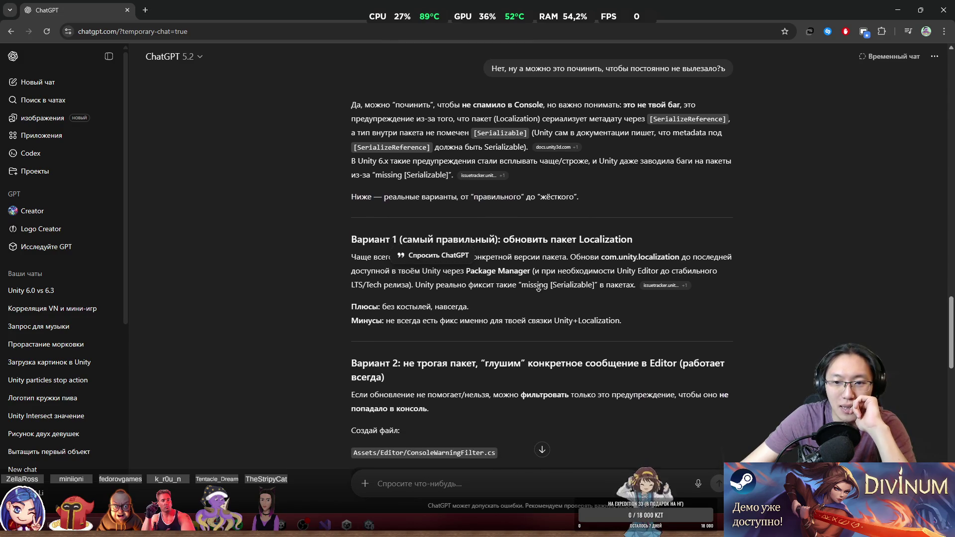
{"action": "left_click", "coordinate": [343, 484]}
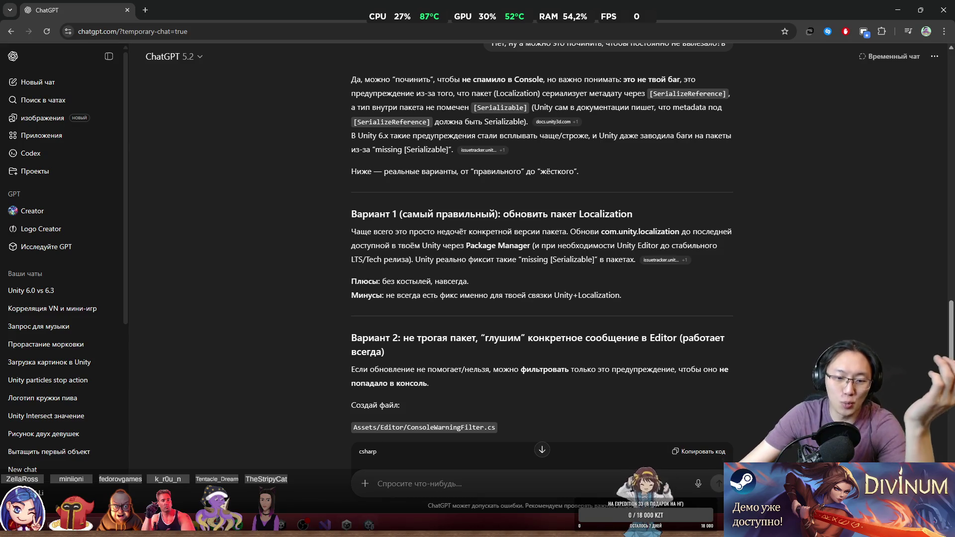
{"action": "left_click", "coordinate": [347, 524]}
{"action": "left_click", "coordinate": [171, 20]}
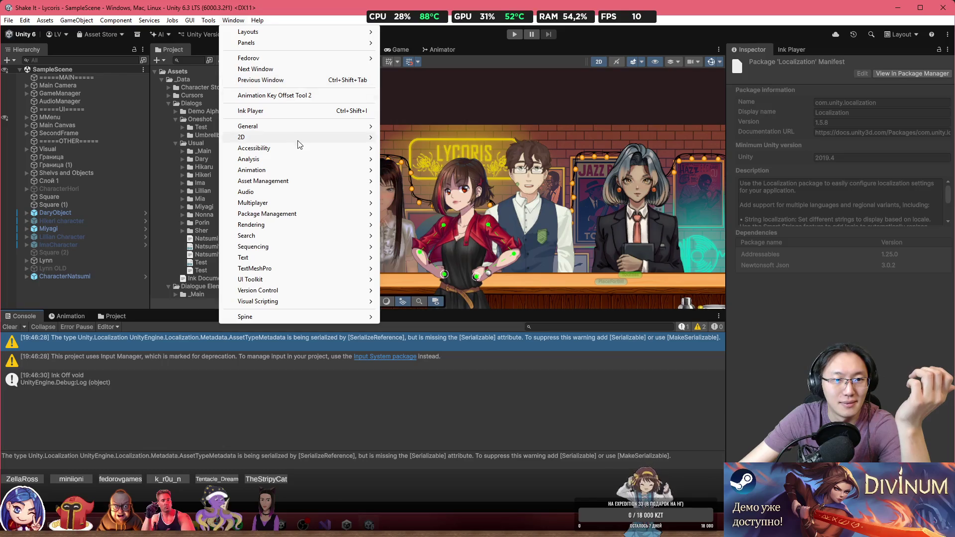
Show the Window menu's Package Management submenu.
{"action": "mouse_move", "coordinate": [300, 127]}
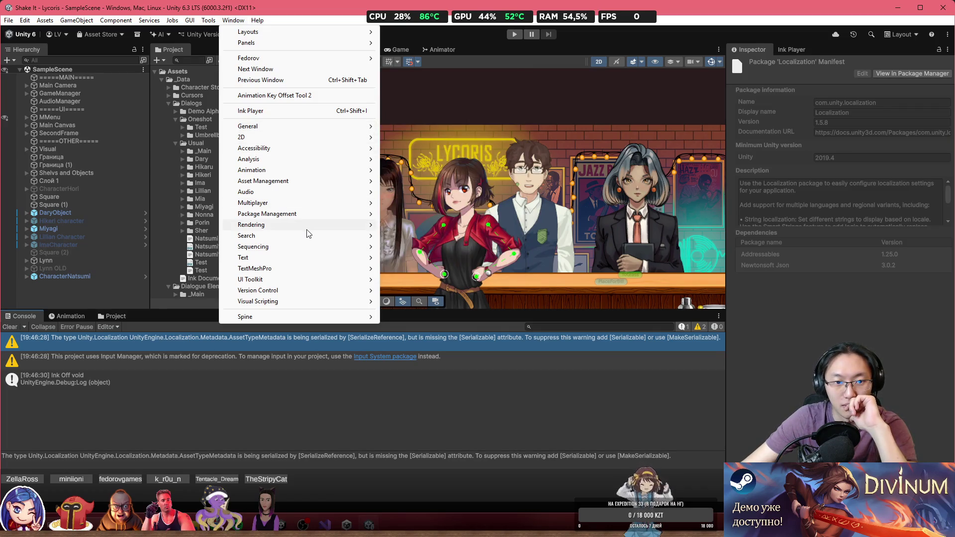
Update the Localization package to version 1.5.9 in Package Manager, then close it.
{"action": "mouse_move", "coordinate": [309, 215]}
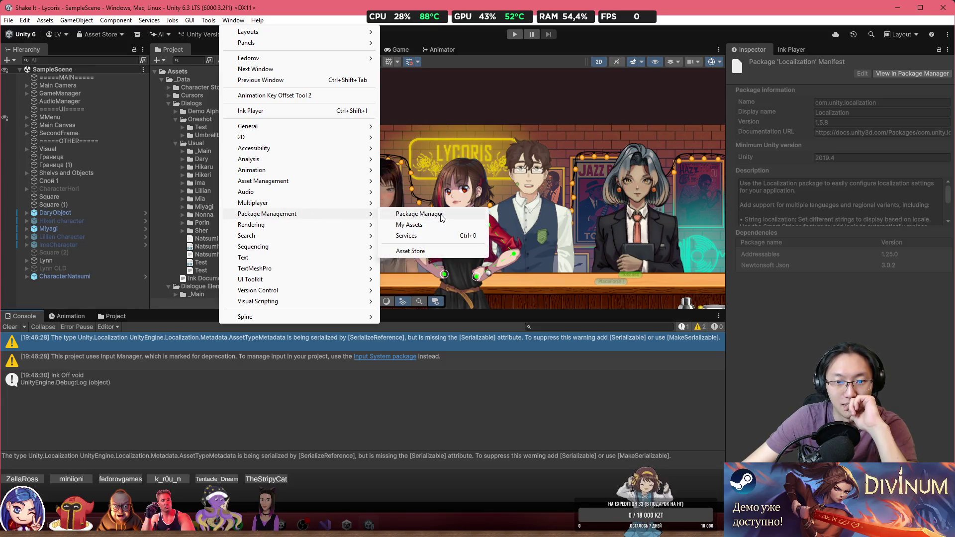
{"action": "left_click", "coordinate": [441, 215]}
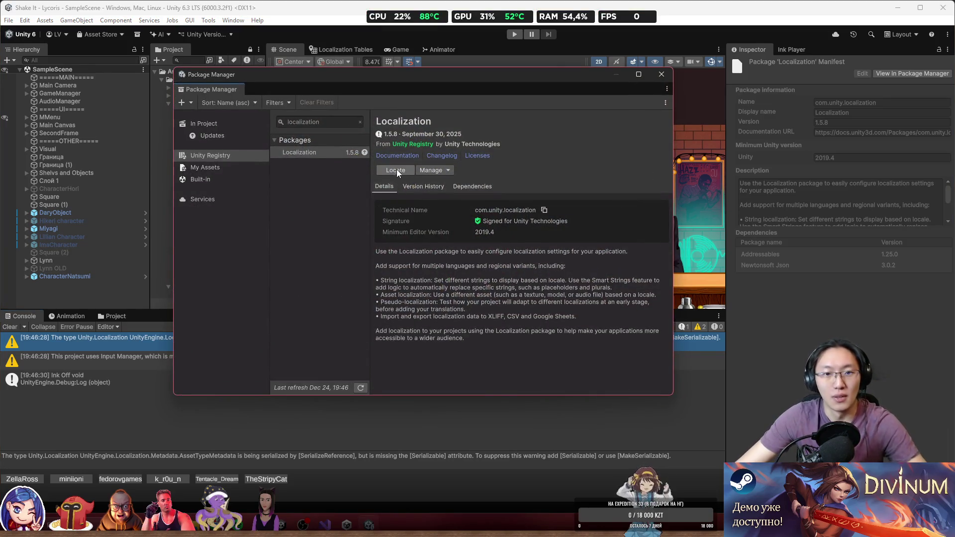
{"action": "left_click", "coordinate": [365, 152]}
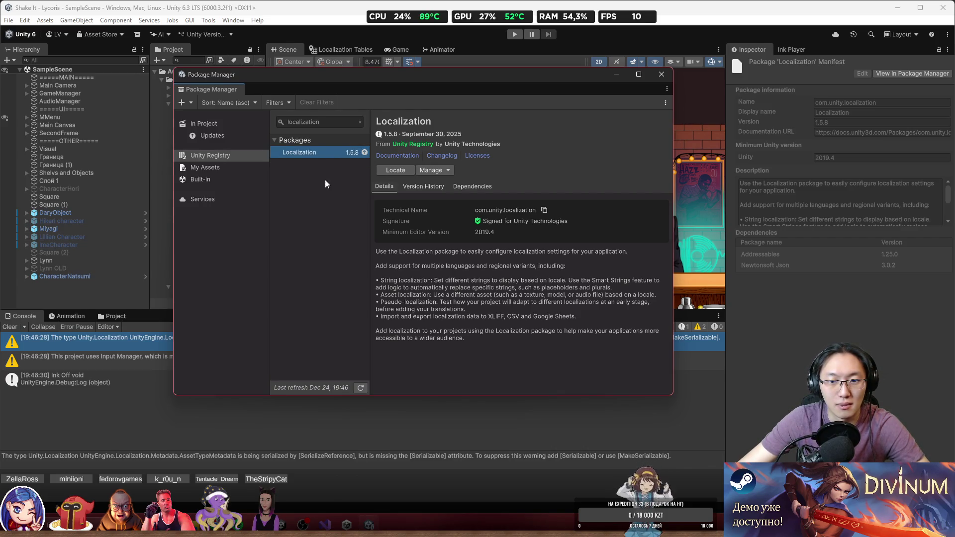
{"action": "mouse_move", "coordinate": [365, 154]}
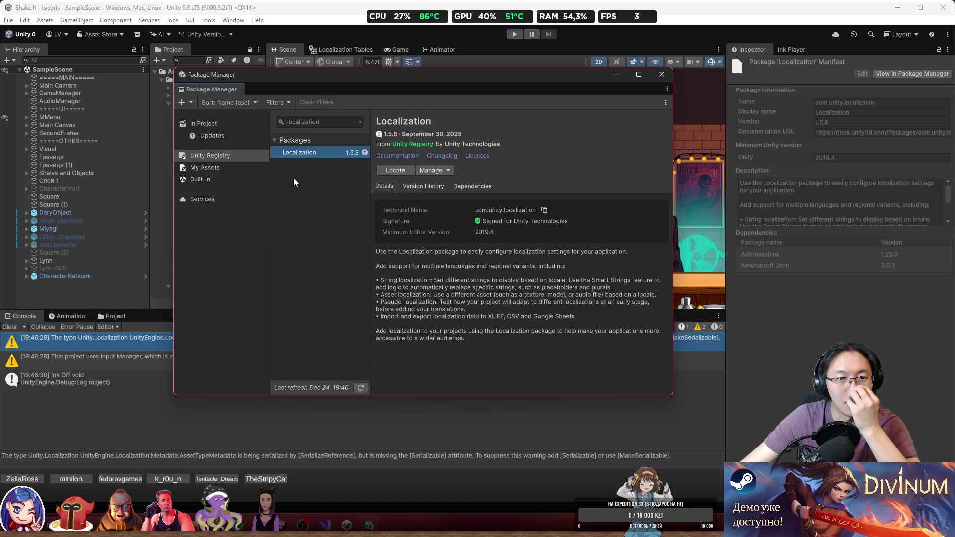
{"action": "left_click", "coordinate": [447, 172]}
{"action": "left_click", "coordinate": [454, 224]}
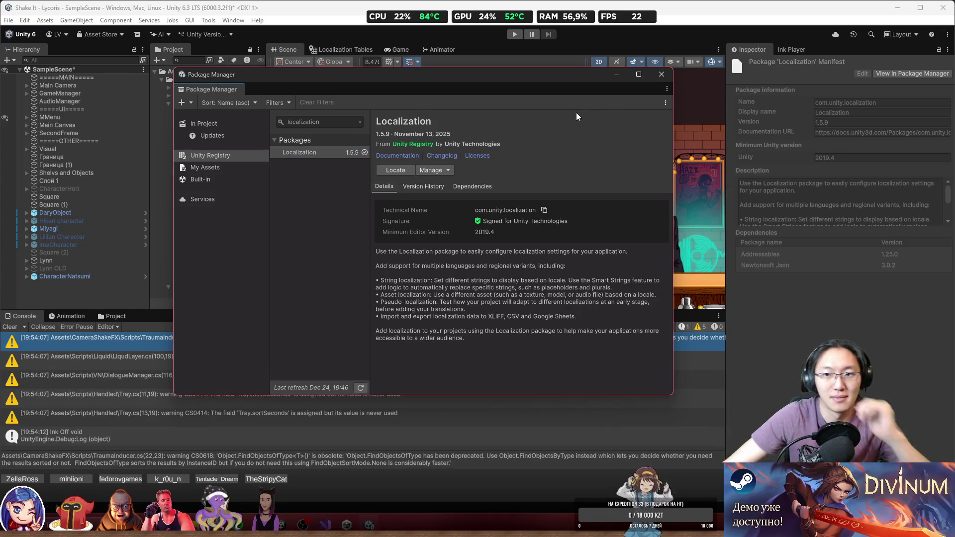
{"action": "left_click", "coordinate": [661, 75]}
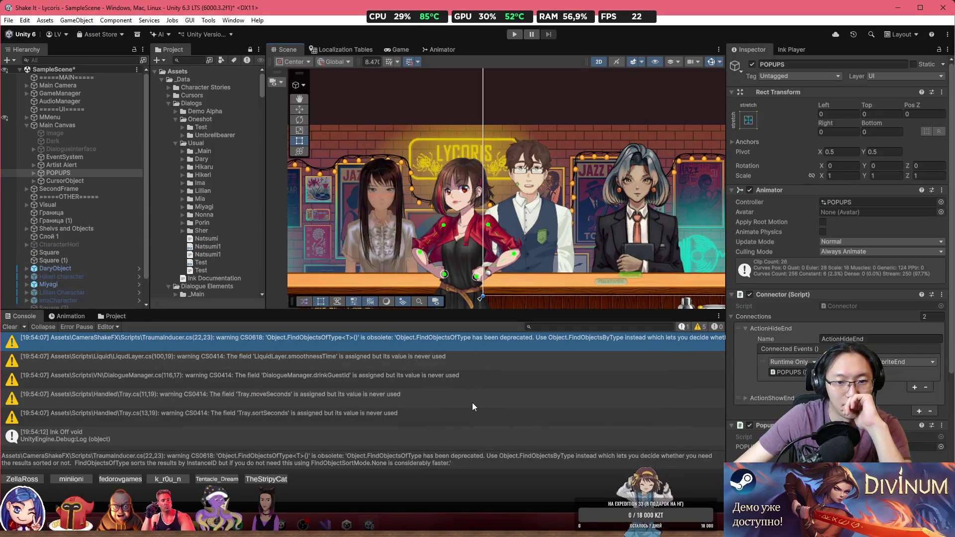
{"action": "left_click", "coordinate": [519, 360]}
{"action": "left_click", "coordinate": [490, 348]}
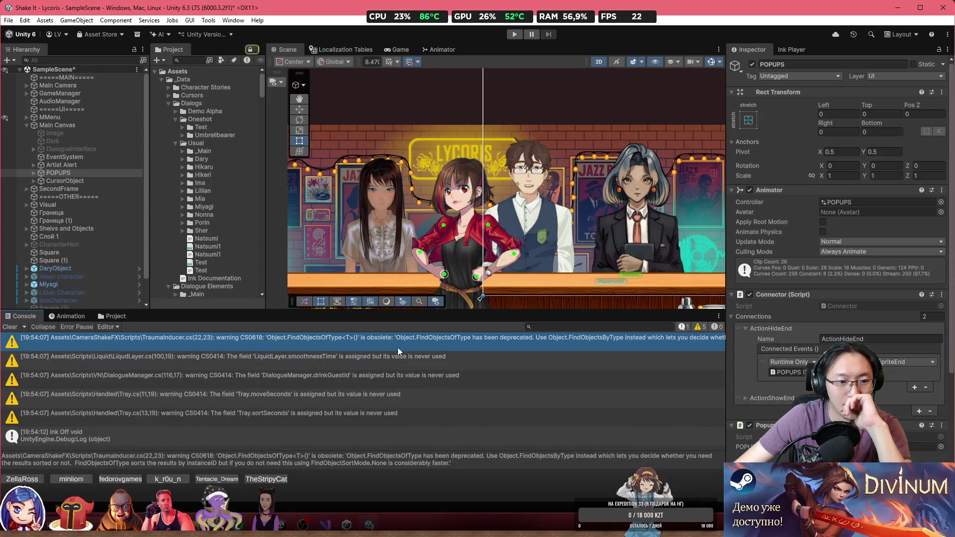
{"action": "double_click", "coordinate": [108, 343]}
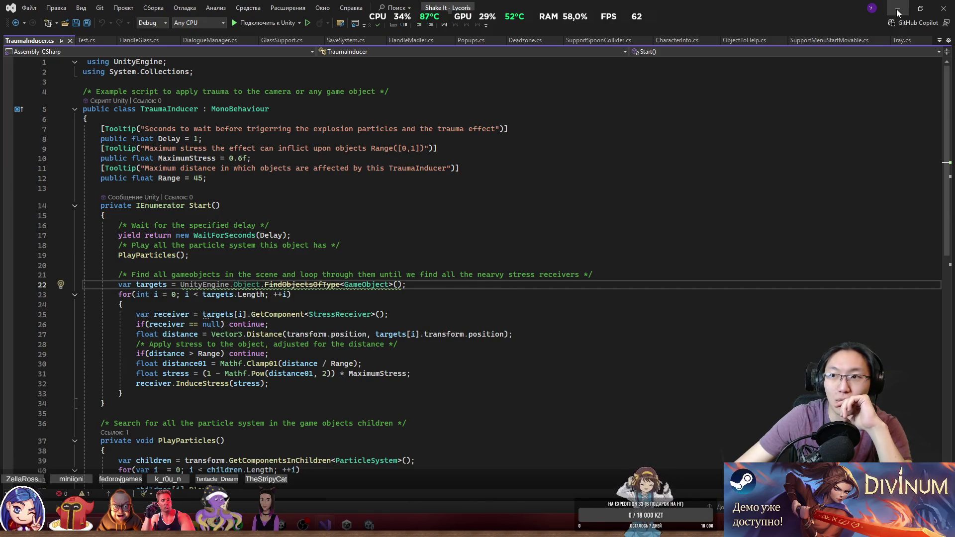
{"action": "key", "text": "alt+Tab"}
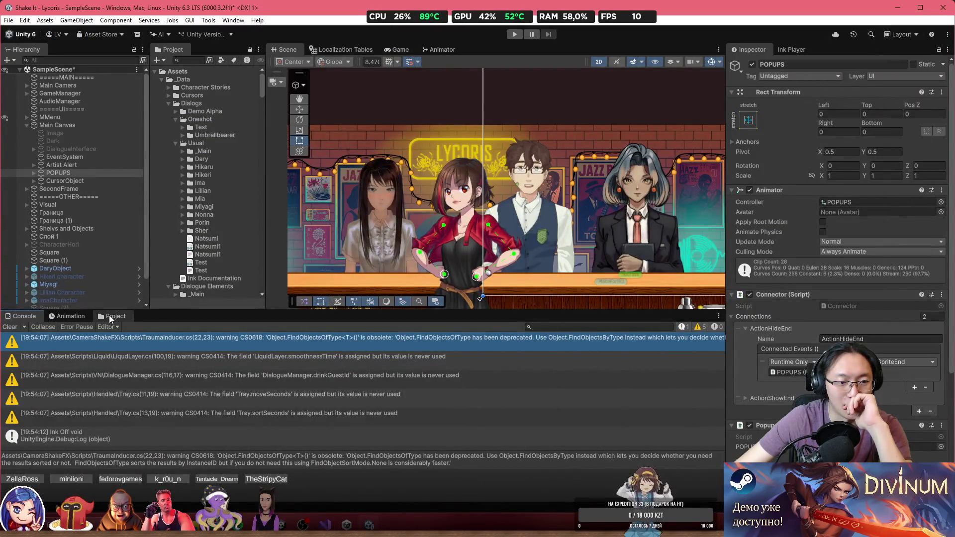
{"action": "left_click", "coordinate": [112, 316]}
Search the assets for the CameraShakeFX folder, select it, and confirm its deletion.
{"action": "left_click", "coordinate": [600, 327]}
{"action": "type", "text": "Ca"}
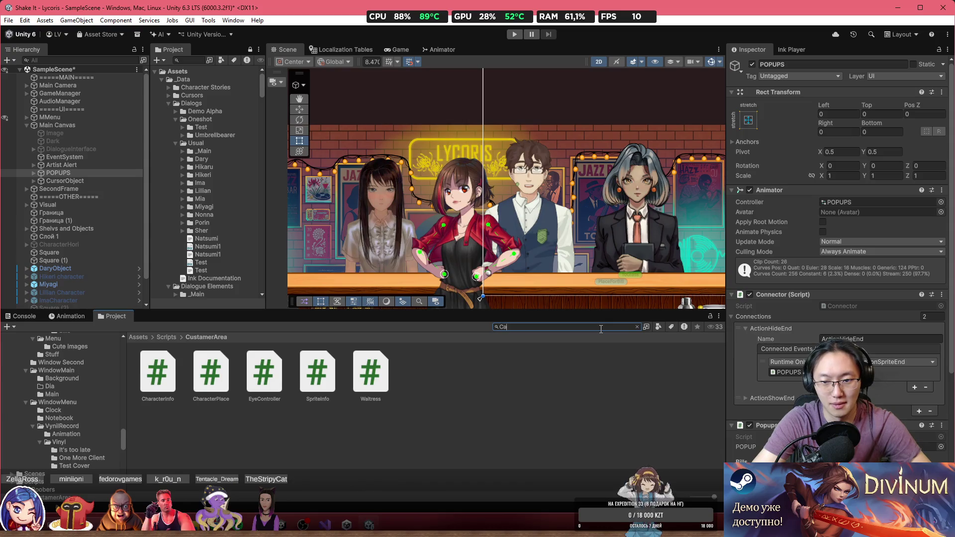
{"action": "type", "text": "ma"}
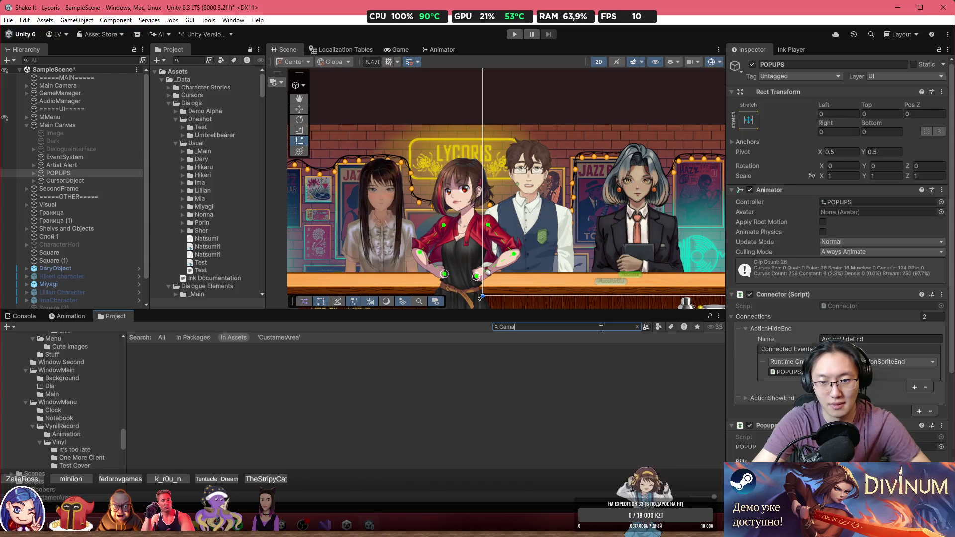
{"action": "key", "text": "BackSpace"}
{"action": "type", "text": "era"}
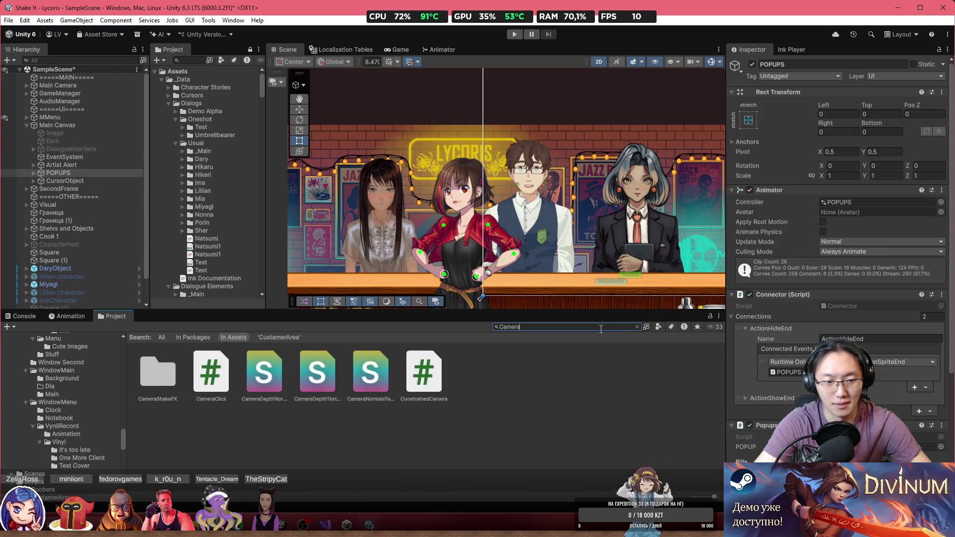
{"action": "left_click", "coordinate": [156, 372]}
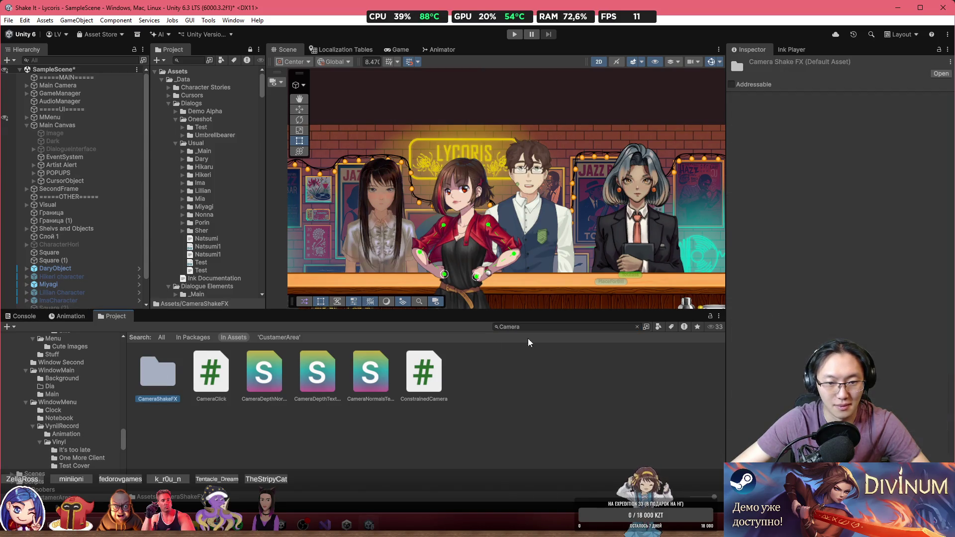
{"action": "left_click", "coordinate": [634, 328]}
{"action": "left_click", "coordinate": [636, 327]}
{"action": "left_click", "coordinate": [350, 376]}
{"action": "key", "text": "Delete"}
{"action": "key", "text": "Return"}
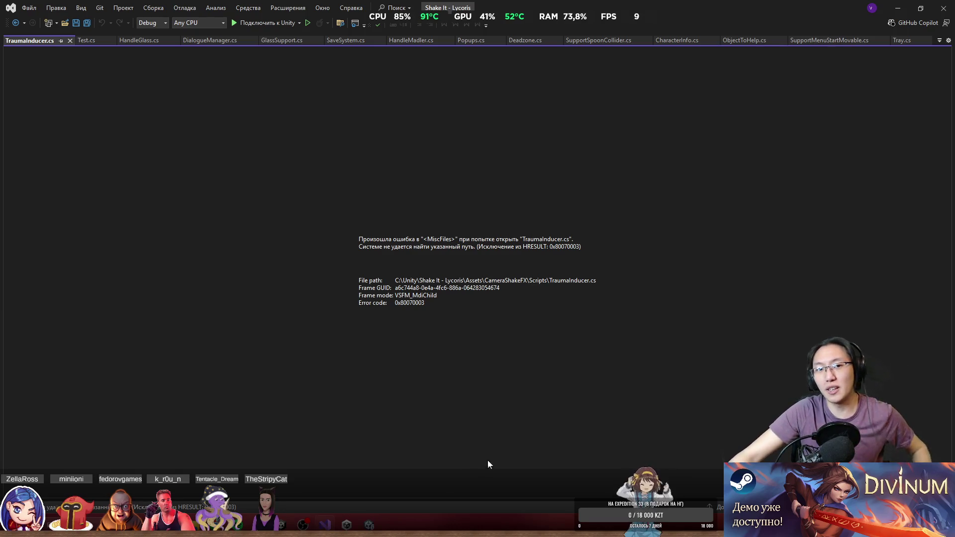
Close the broken TraumaInducer.cs and Test.cs tabs and minimize Visual Studio.
{"action": "left_click", "coordinate": [70, 41]}
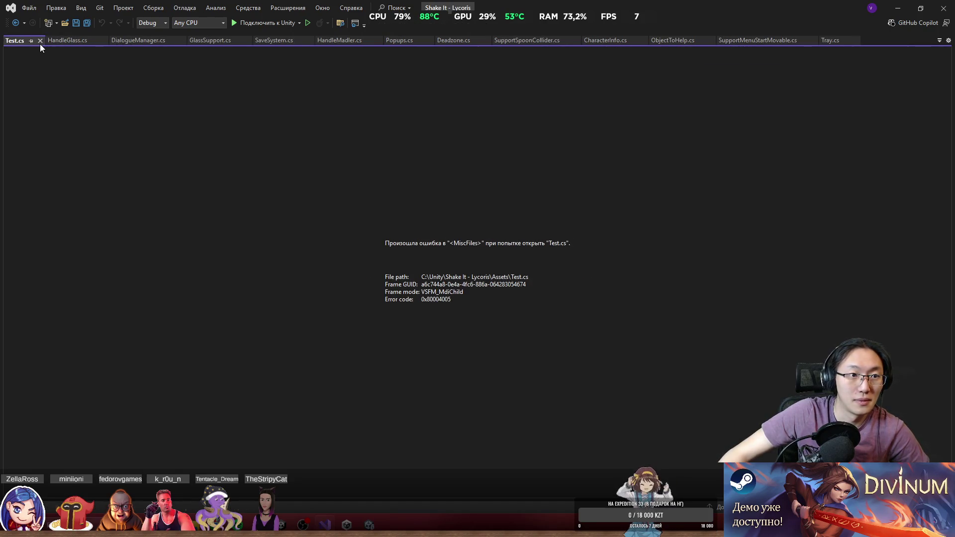
{"action": "left_click", "coordinate": [40, 40]}
{"action": "left_click", "coordinate": [897, 8]}
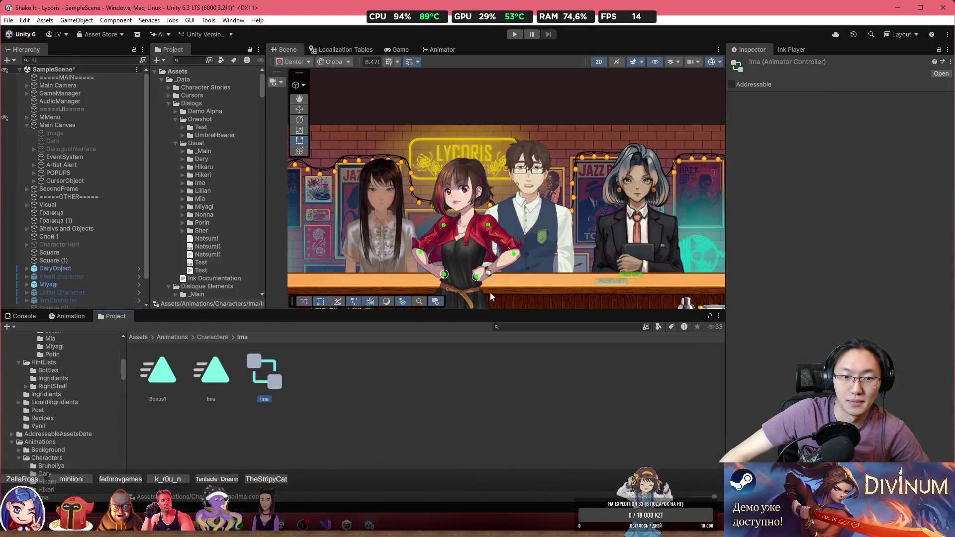
Save SampleScene with Ctrl+S and clear every message from the Console.
{"action": "left_click", "coordinate": [371, 383]}
{"action": "left_click", "coordinate": [137, 338]}
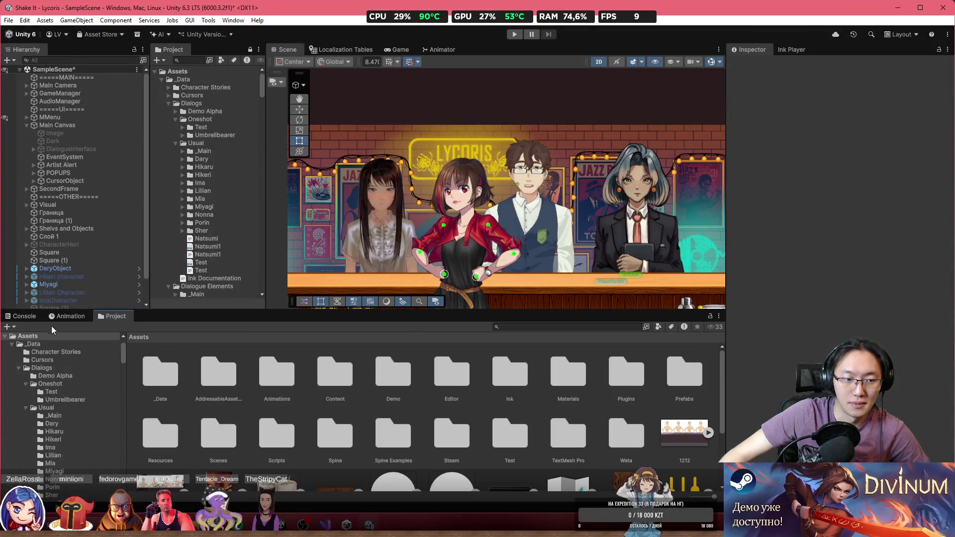
{"action": "left_click", "coordinate": [20, 315]}
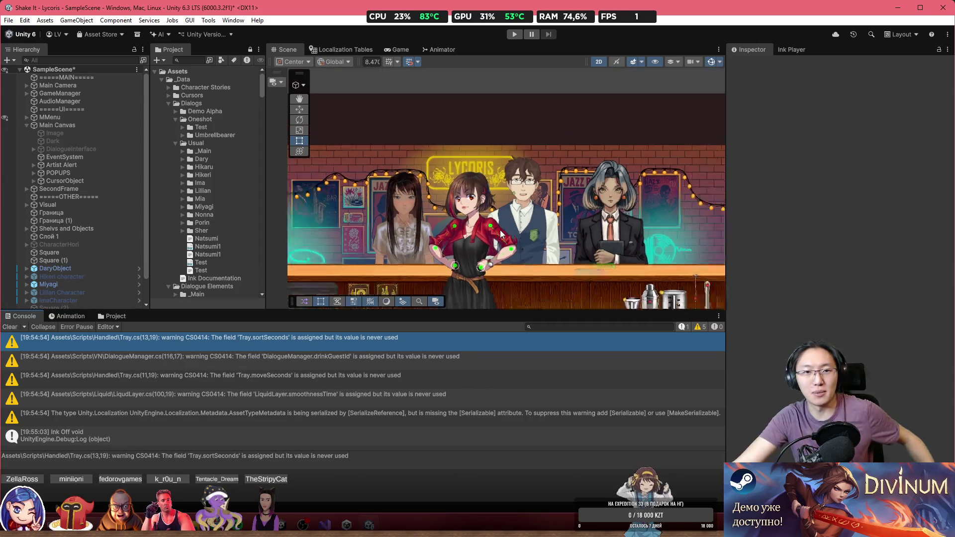
{"action": "scroll", "coordinate": [500, 230], "scroll_direction": "down", "scroll_amount": 3}
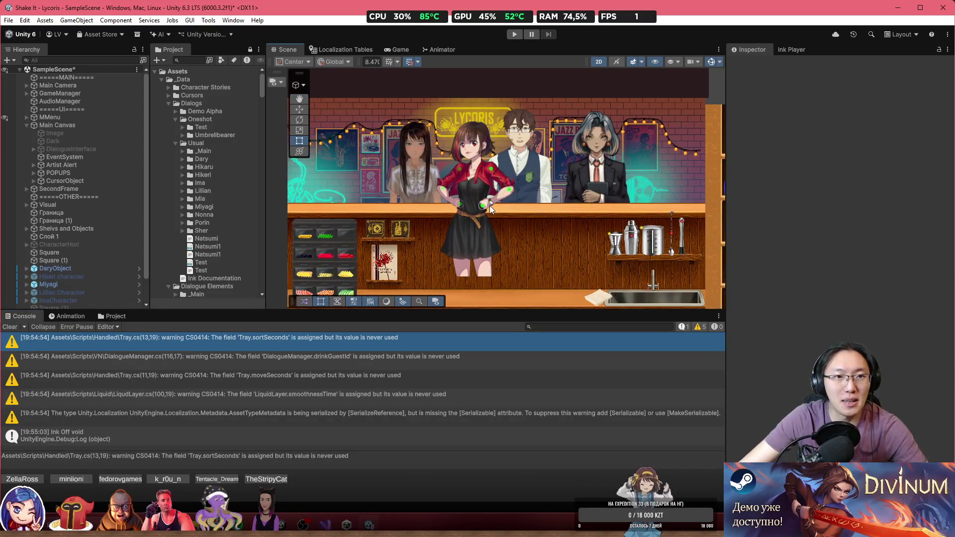
{"action": "key", "text": "ctrl+s"}
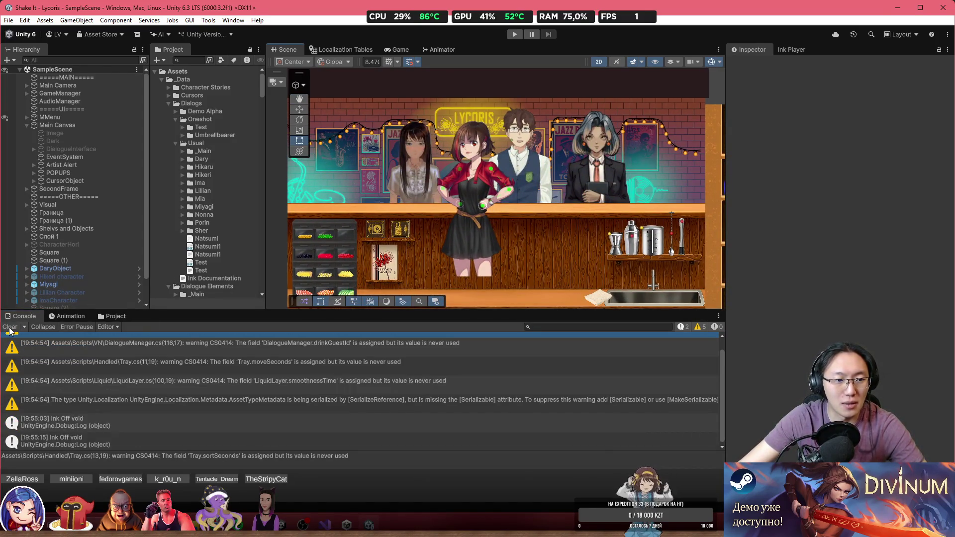
{"action": "left_click", "coordinate": [9, 328]}
{"action": "scroll", "coordinate": [500, 219], "scroll_direction": "up", "scroll_amount": 3}
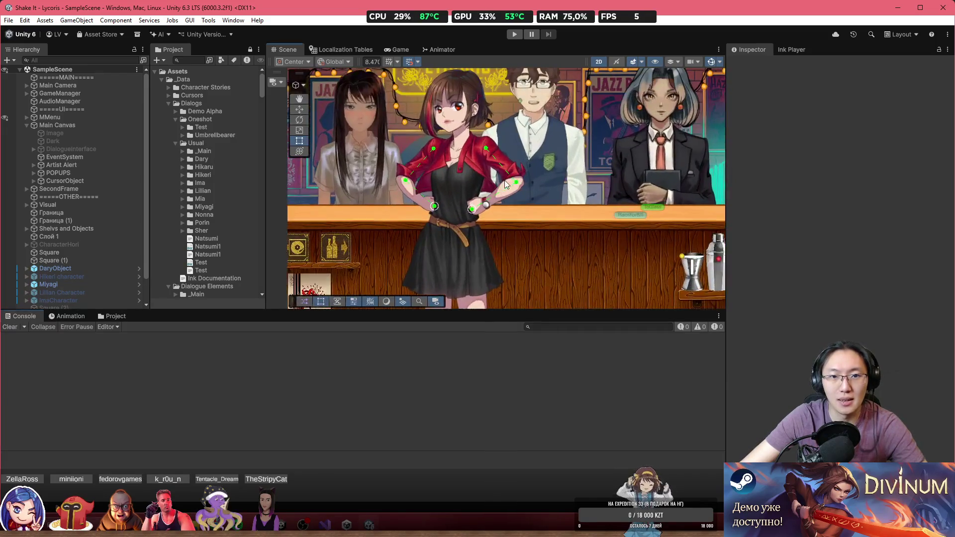
{"action": "left_click_drag", "start_coordinate": [506, 184], "coordinate": [485, 214]}
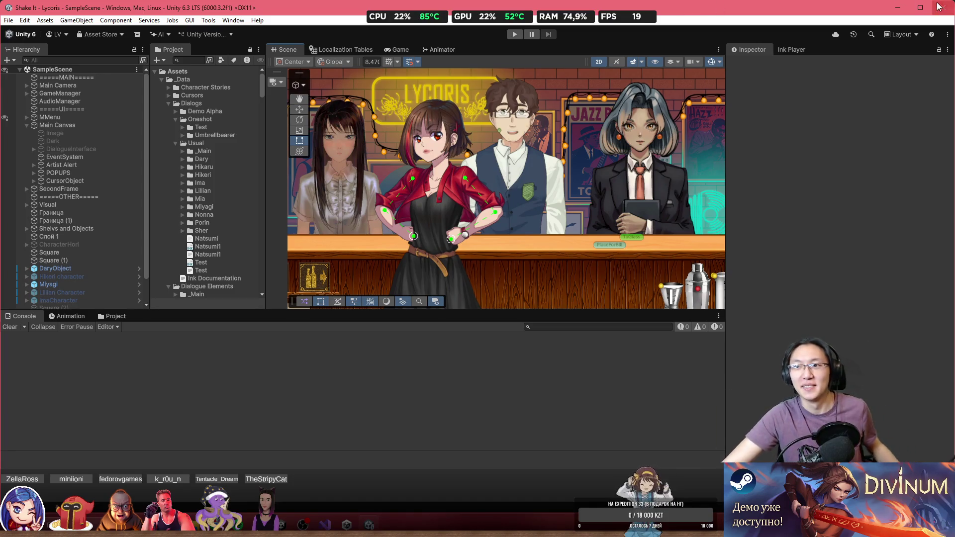
Minimize the Unity editor and the ChatGPT browser window.
{"action": "left_click", "coordinate": [895, 6]}
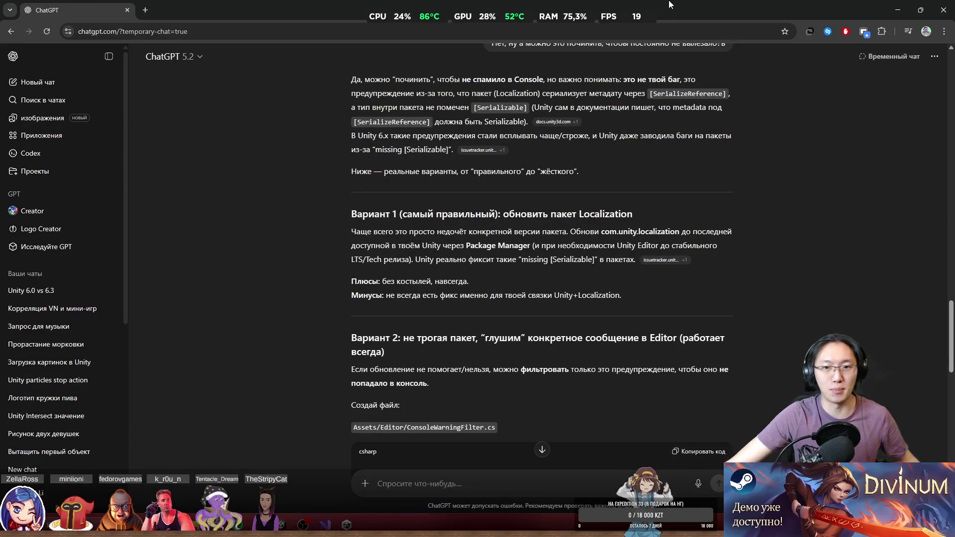
{"action": "scroll", "coordinate": [556, 283], "scroll_direction": "down", "scroll_amount": 10}
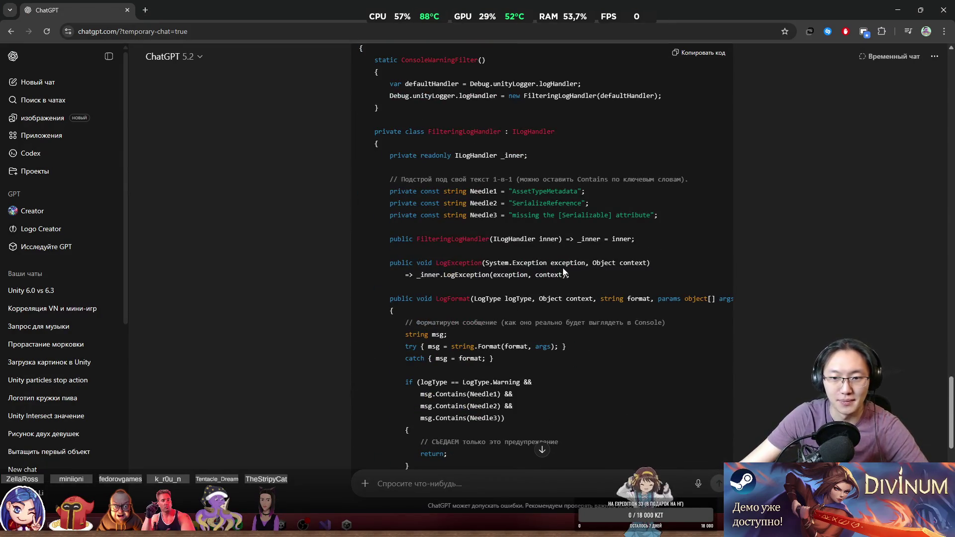
{"action": "left_click", "coordinate": [898, 10]}
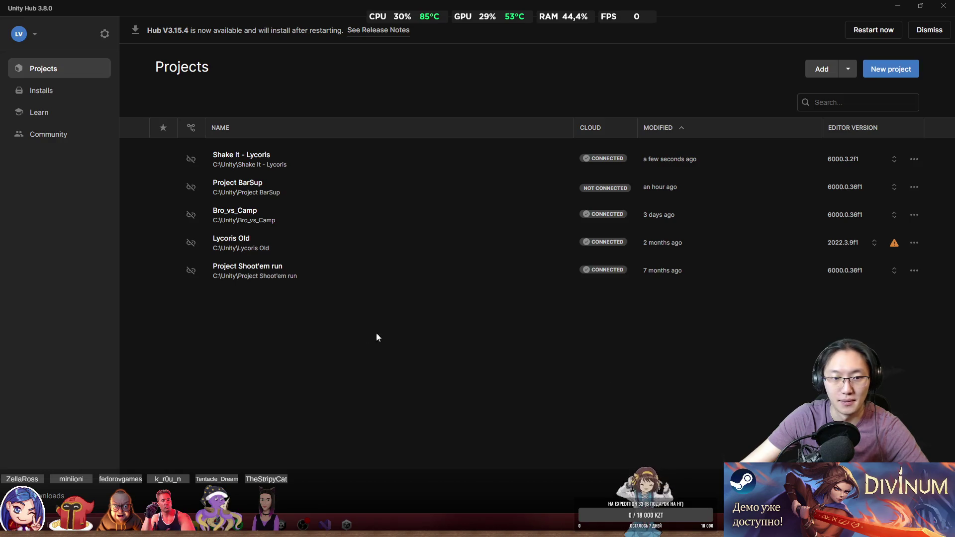
Close Unity Hub and drag the Telegram window off toward the bottom-right corner.
{"action": "left_click", "coordinate": [943, 6]}
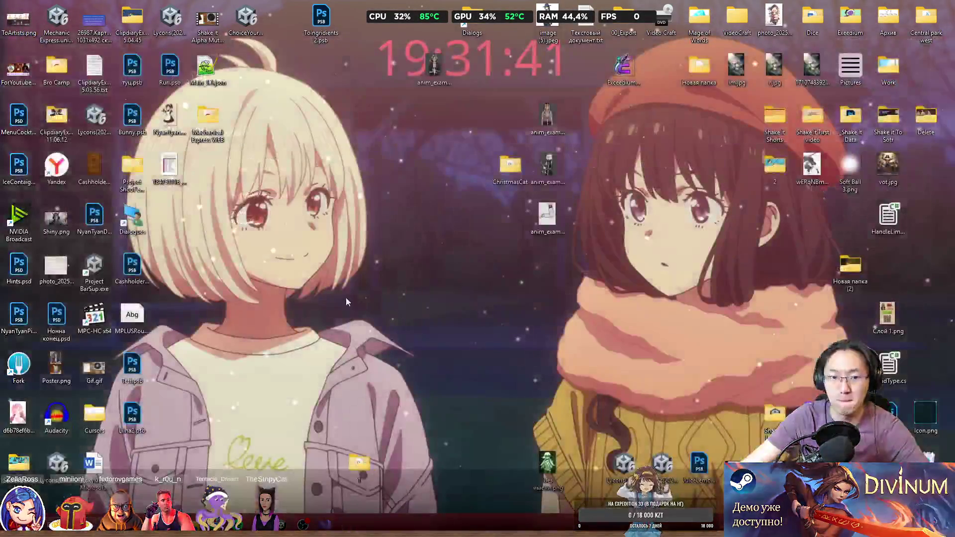
{"action": "left_click", "coordinate": [347, 525]}
{"action": "mouse_move", "coordinate": [432, 85]}
{"action": "left_mouse_down"}
{"action": "mouse_move", "coordinate": [954, 234]}
{"action": "mouse_move", "coordinate": [954, 536]}
{"action": "left_mouse_up"}
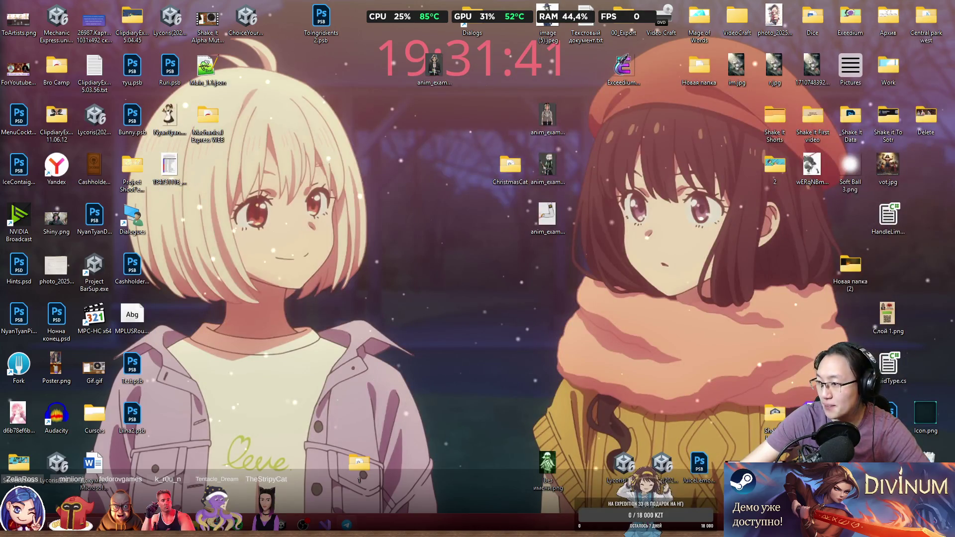
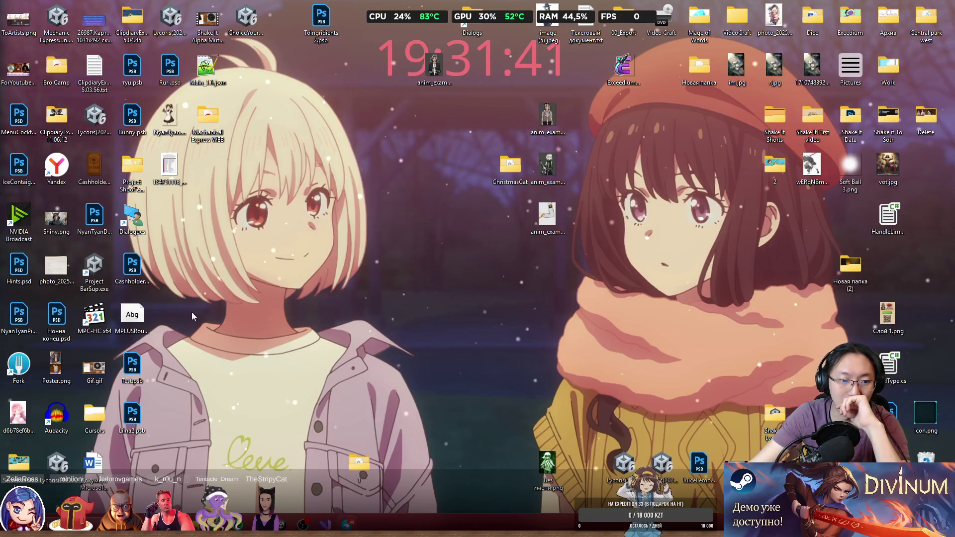
Open Liina2.psb, then delete Shiny.png from the desktop to the Recycle Bin.
{"action": "double_click", "coordinate": [132, 421]}
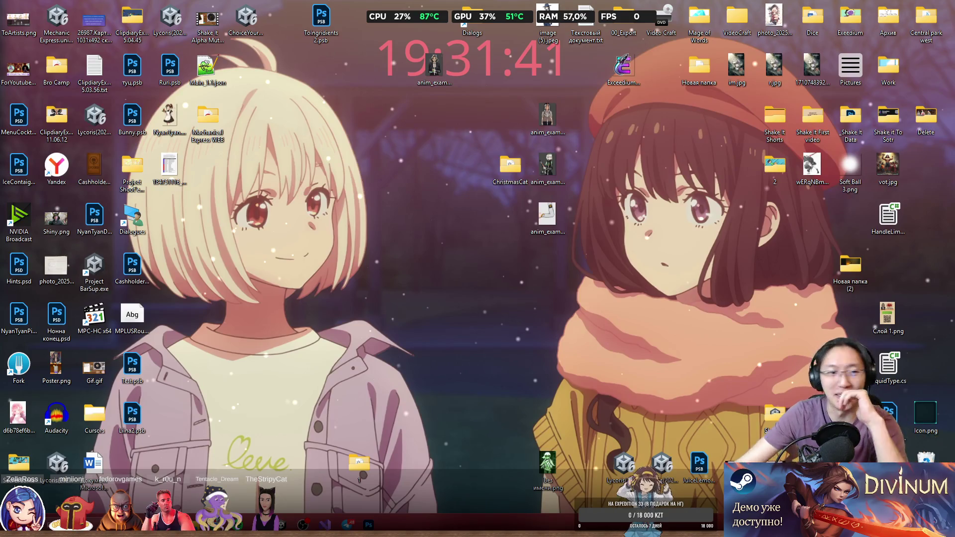
{"action": "mouse_move", "coordinate": [56, 219]}
{"action": "left_mouse_down"}
{"action": "mouse_move", "coordinate": [249, 224]}
{"action": "mouse_move", "coordinate": [218, 222]}
{"action": "left_mouse_up"}
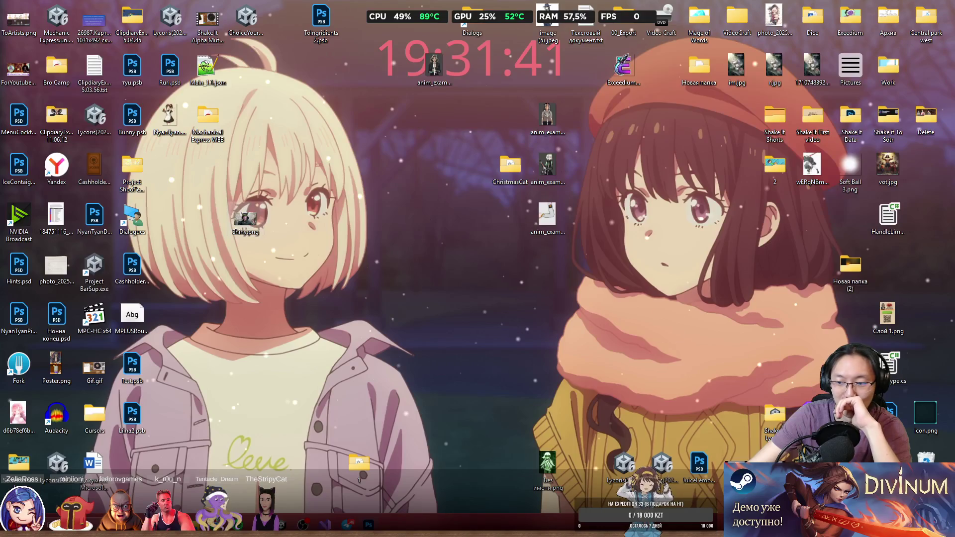
{"action": "key", "text": "Delete"}
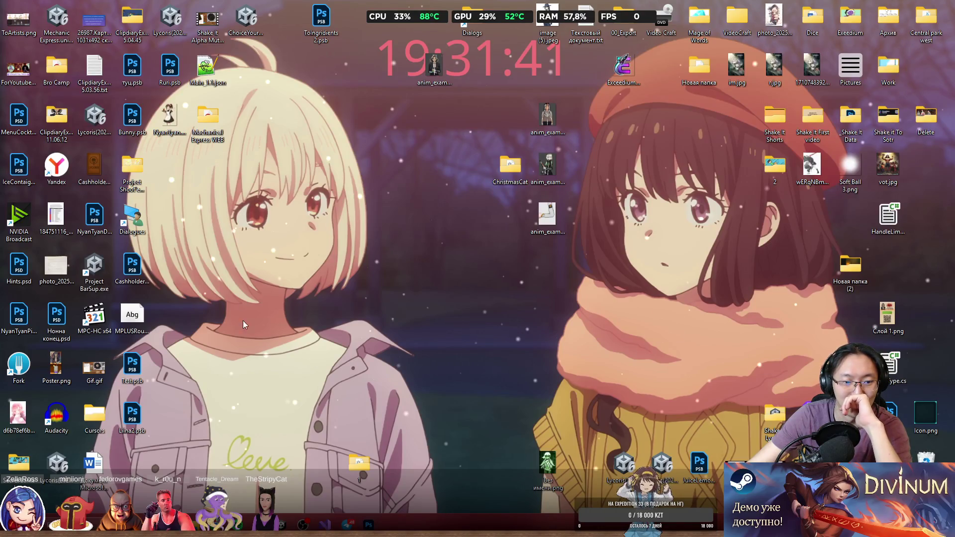
Move the Dialogues icon into the top row of desktop icons and return to Ruri.psb.
{"action": "mouse_move", "coordinate": [131, 219]}
{"action": "left_mouse_down"}
{"action": "mouse_move", "coordinate": [290, 181]}
{"action": "mouse_move", "coordinate": [359, 20]}
{"action": "left_mouse_up"}
{"action": "left_click", "coordinate": [402, 191]}
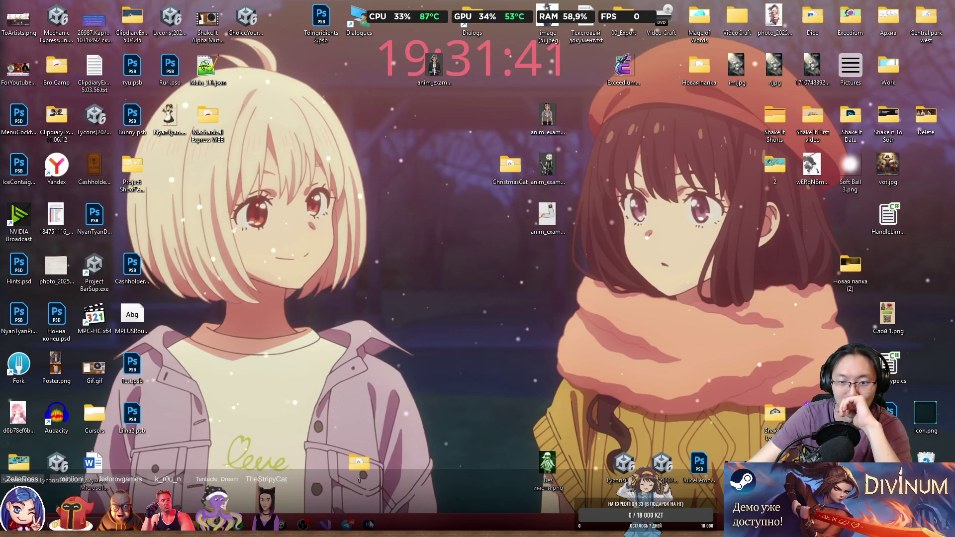
{"action": "mouse_move", "coordinate": [358, 480]}
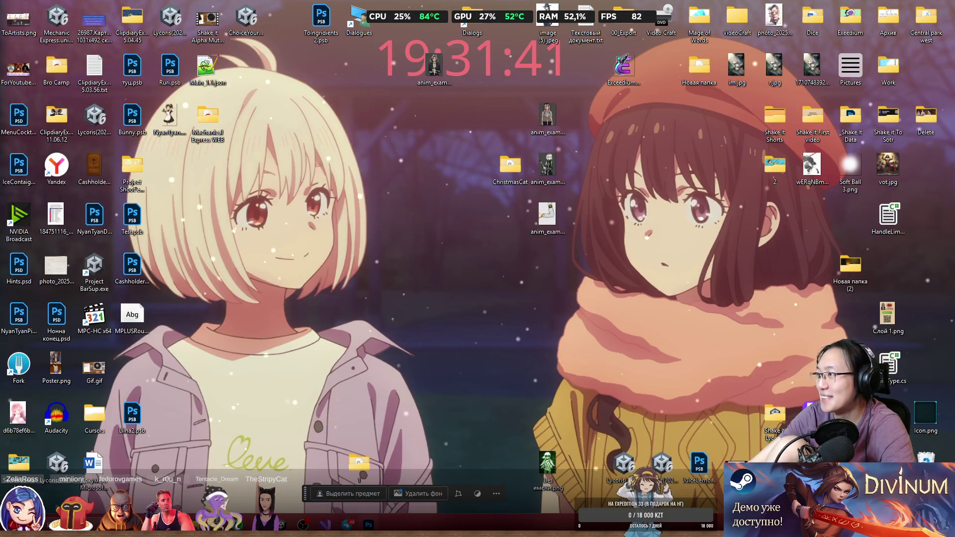
{"action": "key", "text": "alt+Tab"}
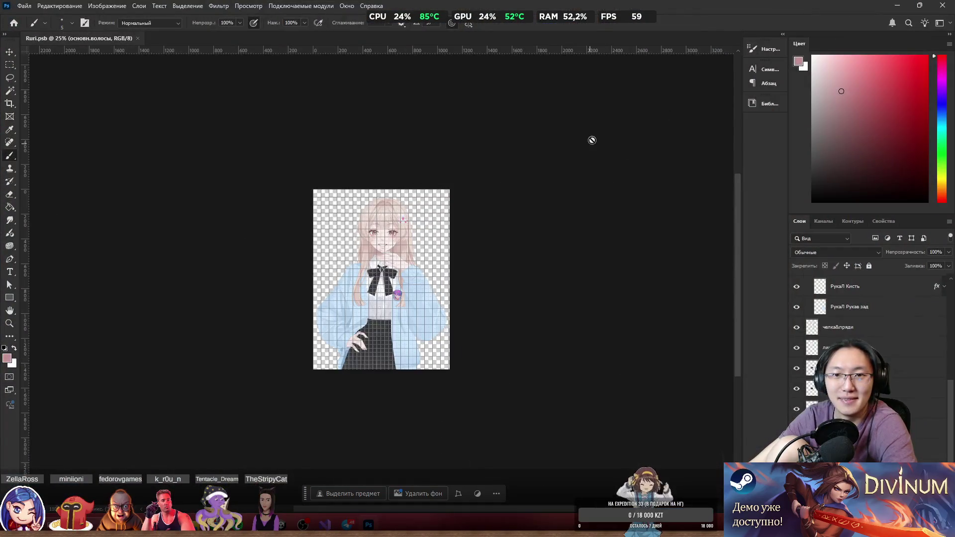
Create a new layer and paint the whole canvas solid red with a large brush.
{"action": "scroll", "coordinate": [383, 276], "scroll_direction": "up", "scroll_amount": 3}
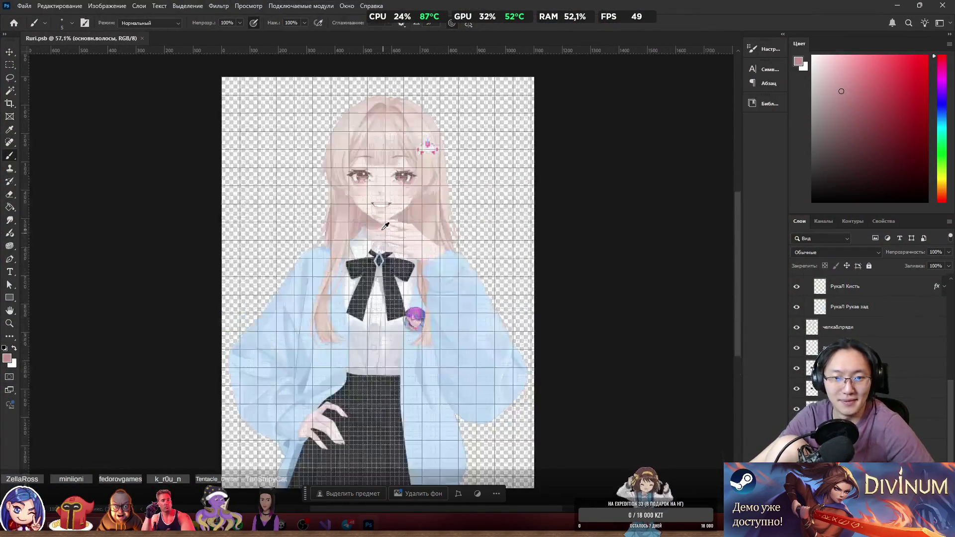
{"action": "scroll", "coordinate": [398, 249], "scroll_direction": "up", "scroll_amount": 2}
{"action": "scroll", "coordinate": [382, 265], "scroll_direction": "down", "scroll_amount": 3}
{"action": "scroll", "coordinate": [382, 265], "scroll_direction": "up", "scroll_amount": 3}
{"action": "scroll", "coordinate": [383, 267], "scroll_direction": "down", "scroll_amount": 4}
{"action": "key", "text": "ctrl+shift+alt+n"}
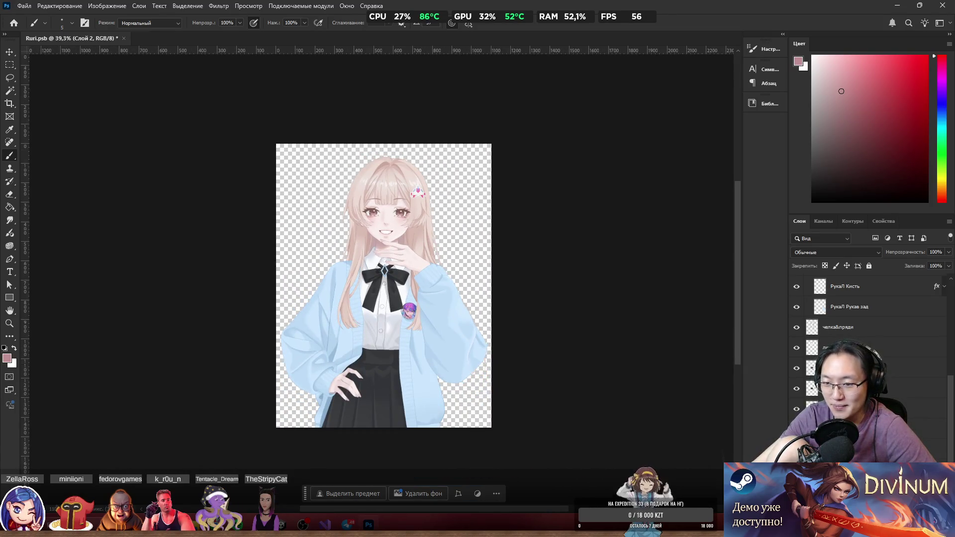
{"action": "left_click", "coordinate": [948, 221]}
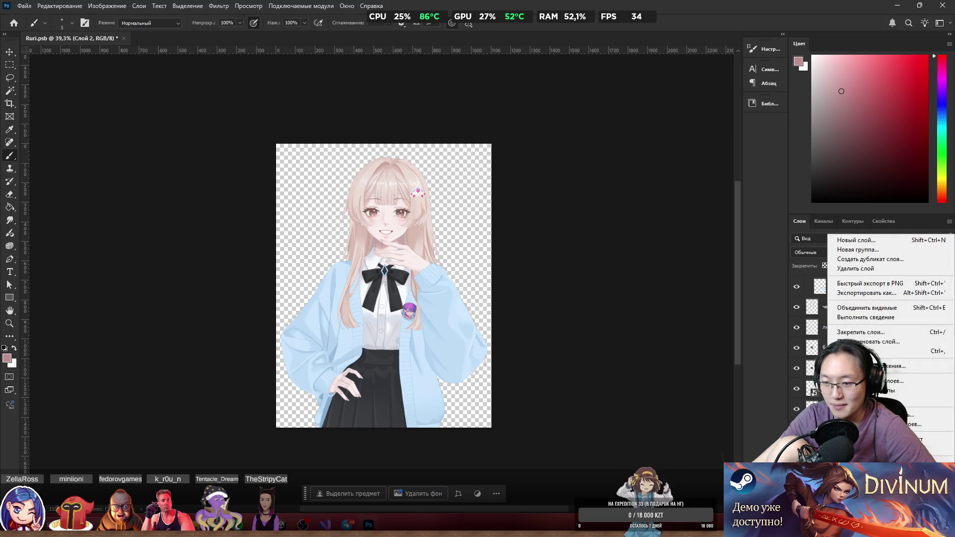
{"action": "key", "text": "Escape"}
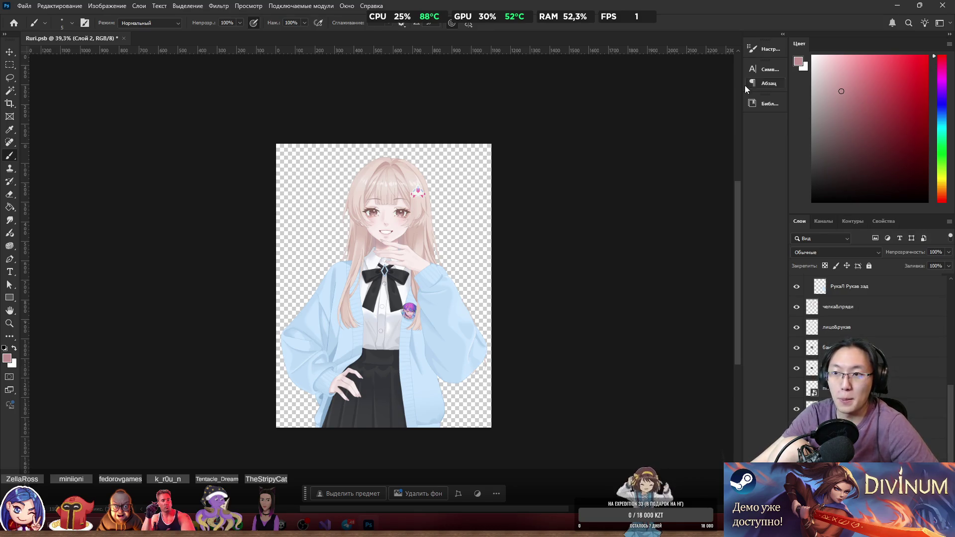
{"action": "left_click_drag", "start_coordinate": [477, 201], "coordinate": [178, 189]}
{"action": "left_click_drag", "start_coordinate": [850, 168], "coordinate": [927, 56]}
{"action": "mouse_move", "coordinate": [449, 134]}
{"action": "left_mouse_down"}
{"action": "mouse_move", "coordinate": [584, 235]}
{"action": "mouse_move", "coordinate": [426, 203]}
{"action": "left_mouse_up"}
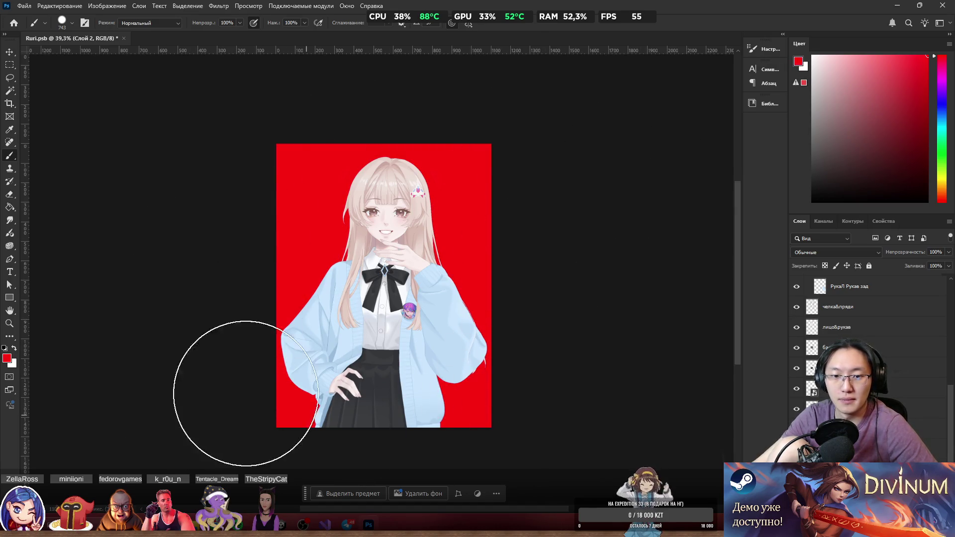
Toggle the эмоц4 and эмоц3 expression layers to compare them, ending on the original smile.
{"action": "scroll", "coordinate": [482, 390], "scroll_direction": "up", "scroll_amount": 3}
{"action": "scroll", "coordinate": [482, 390], "scroll_direction": "up", "scroll_amount": 3}
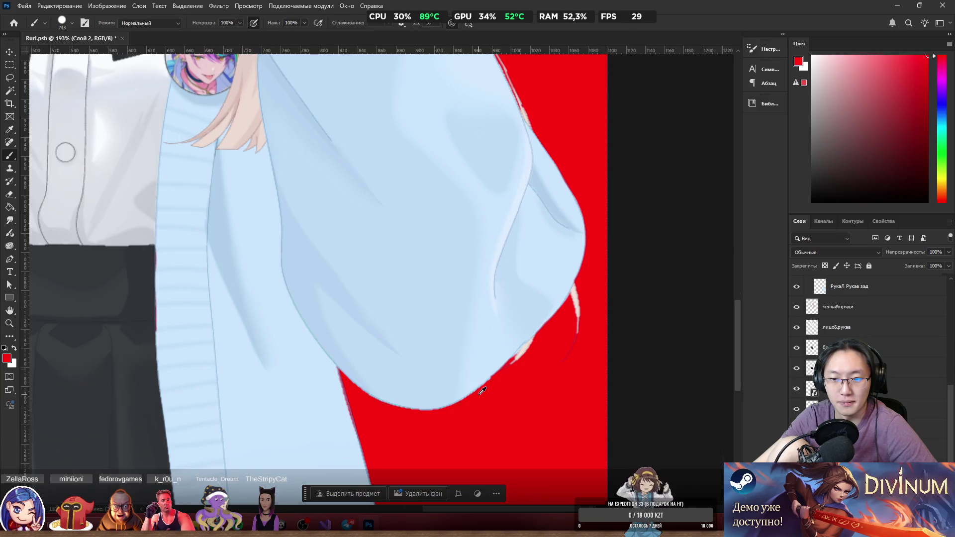
{"action": "scroll", "coordinate": [482, 390], "scroll_direction": "down", "scroll_amount": 5}
{"action": "scroll", "coordinate": [381, 338], "scroll_direction": "down", "scroll_amount": 3}
{"action": "scroll", "coordinate": [426, 303], "scroll_direction": "up", "scroll_amount": 3}
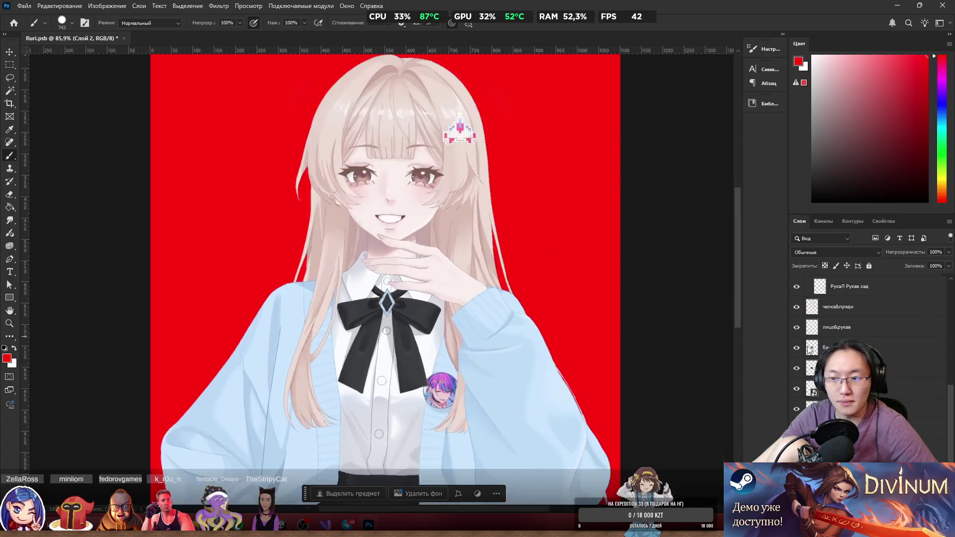
{"action": "scroll", "coordinate": [809, 350], "scroll_direction": "up", "scroll_amount": 5}
{"action": "left_click", "coordinate": [795, 297]}
{"action": "left_click", "coordinate": [795, 297]}
{"action": "left_click", "coordinate": [796, 357]}
{"action": "left_click", "coordinate": [796, 317]}
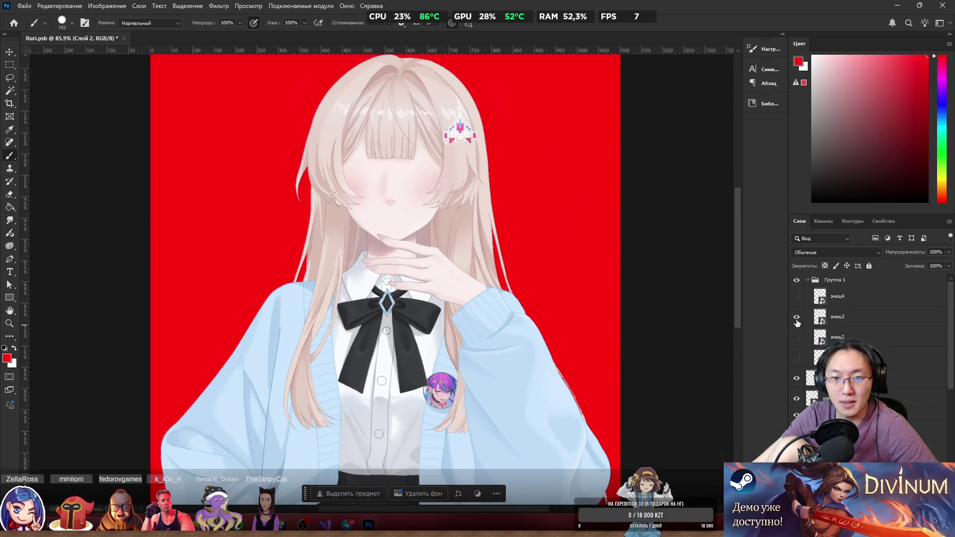
{"action": "left_click", "coordinate": [796, 317]}
{"action": "left_click", "coordinate": [796, 357]}
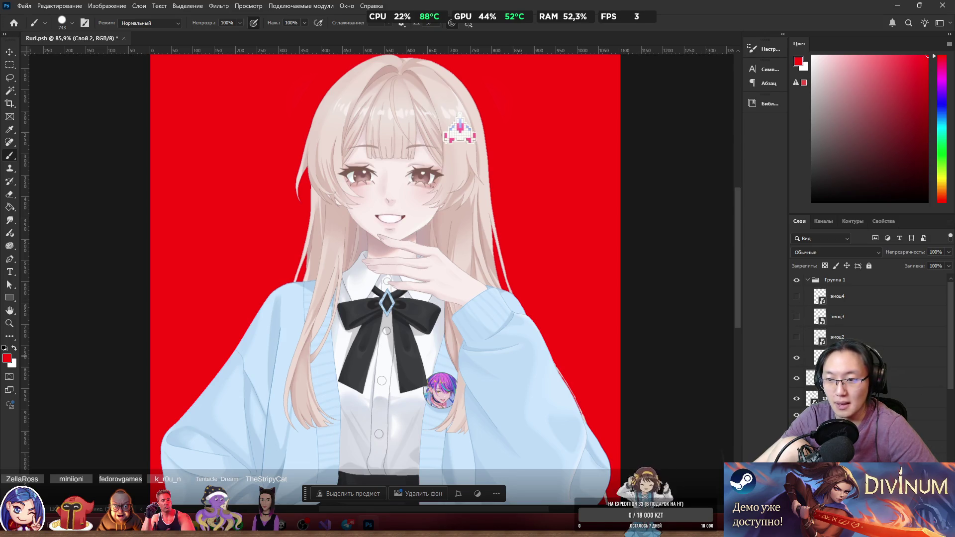
{"action": "scroll", "coordinate": [865, 323], "scroll_direction": "down", "scroll_amount": 5}
{"action": "scroll", "coordinate": [865, 324], "scroll_direction": "down", "scroll_amount": 5}
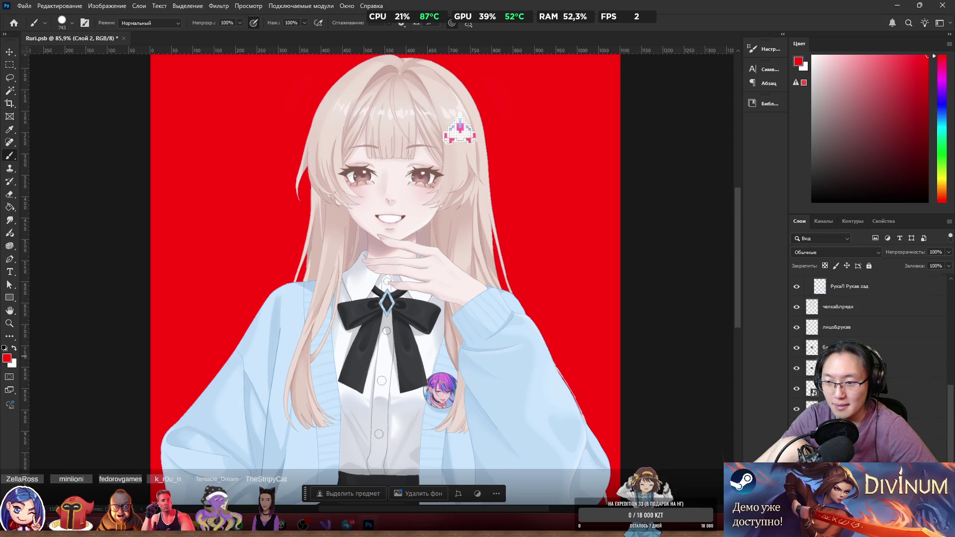
{"action": "scroll", "coordinate": [865, 323], "scroll_direction": "up", "scroll_amount": 3}
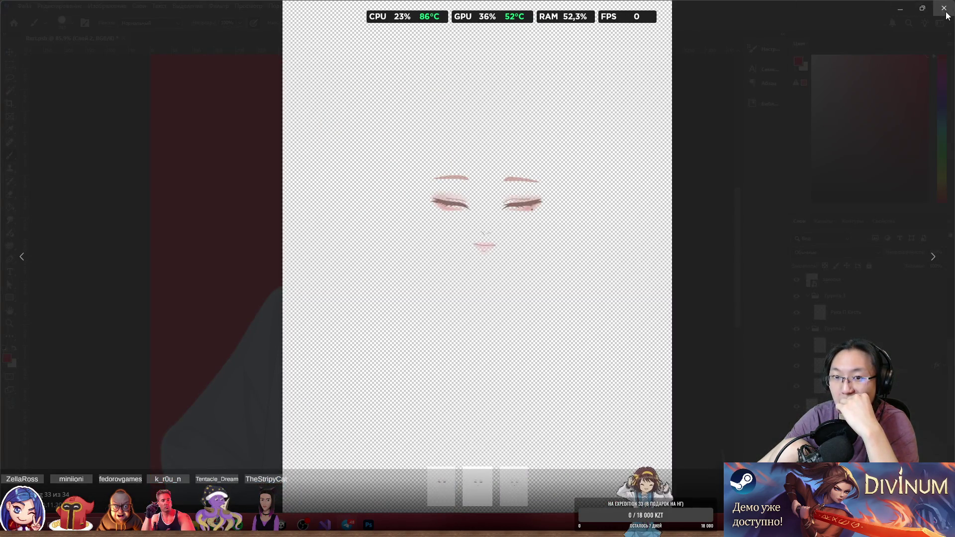
{"action": "left_click", "coordinate": [944, 9]}
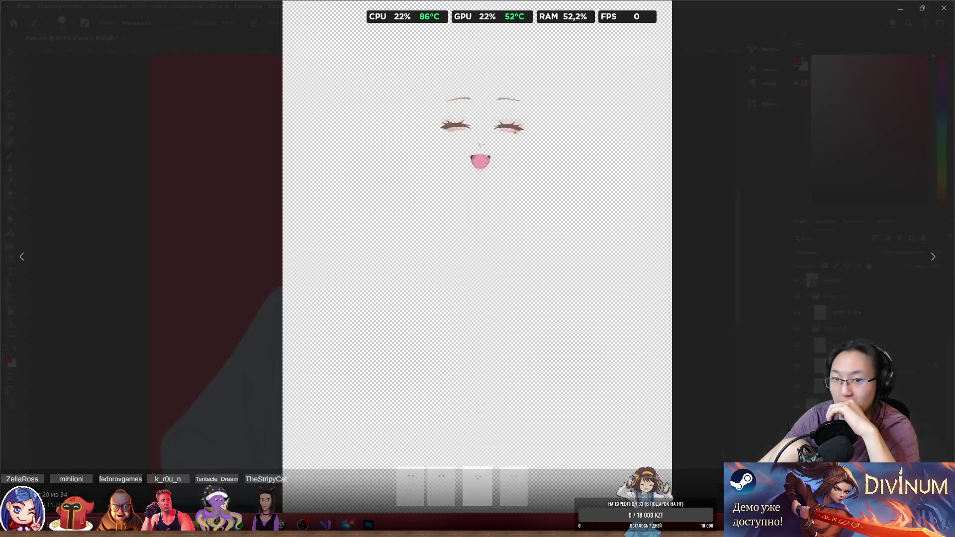
{"action": "left_click", "coordinate": [943, 13]}
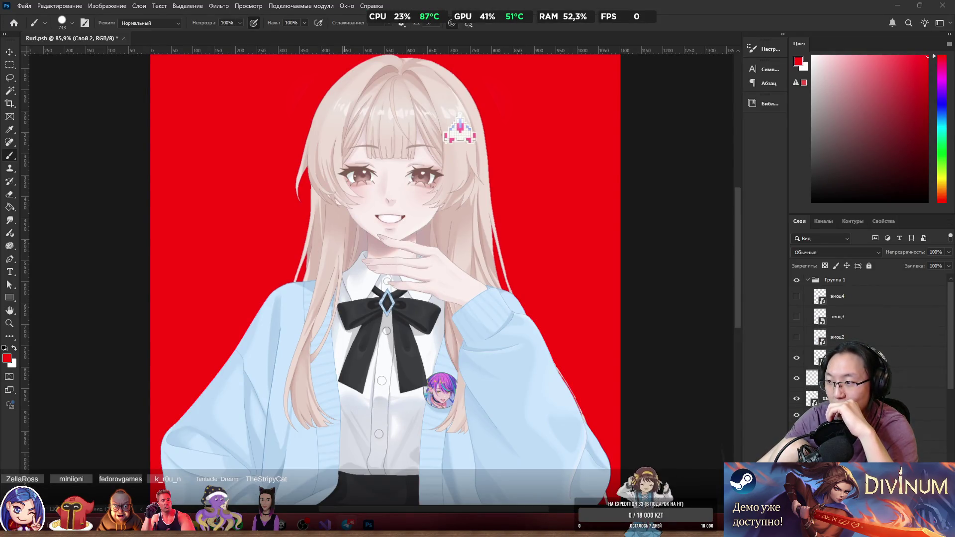
Compare the эмоц2, эмоц3 and эмоц4 expressions on the face by toggling their visibility.
{"action": "left_click", "coordinate": [796, 337]}
{"action": "left_click", "coordinate": [796, 337]}
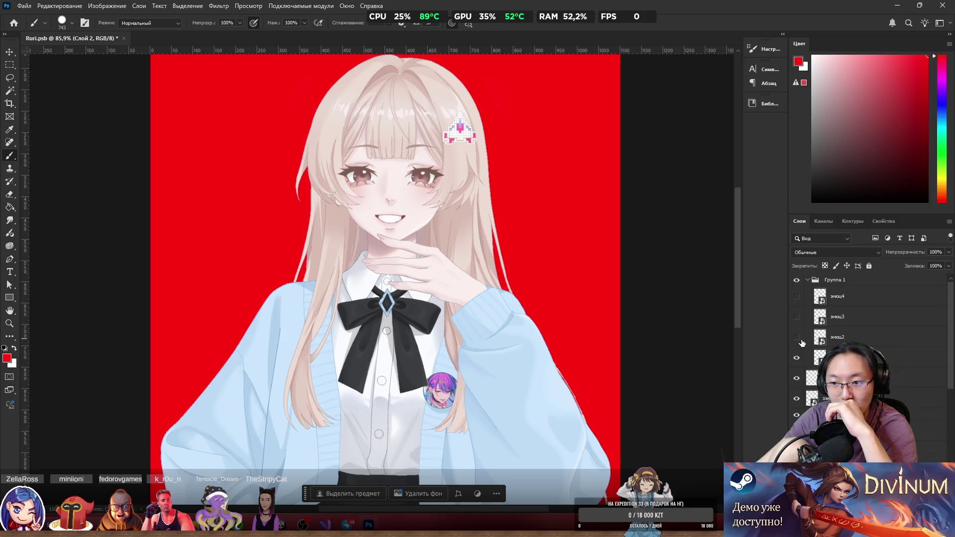
{"action": "left_click", "coordinate": [796, 357]}
{"action": "left_click", "coordinate": [796, 317]}
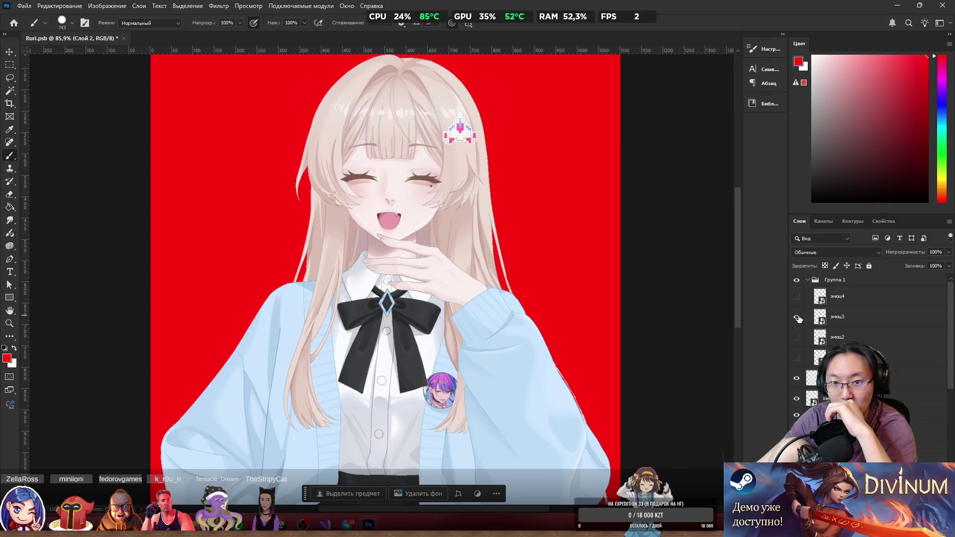
{"action": "left_click", "coordinate": [796, 317]}
{"action": "left_click", "coordinate": [796, 297]}
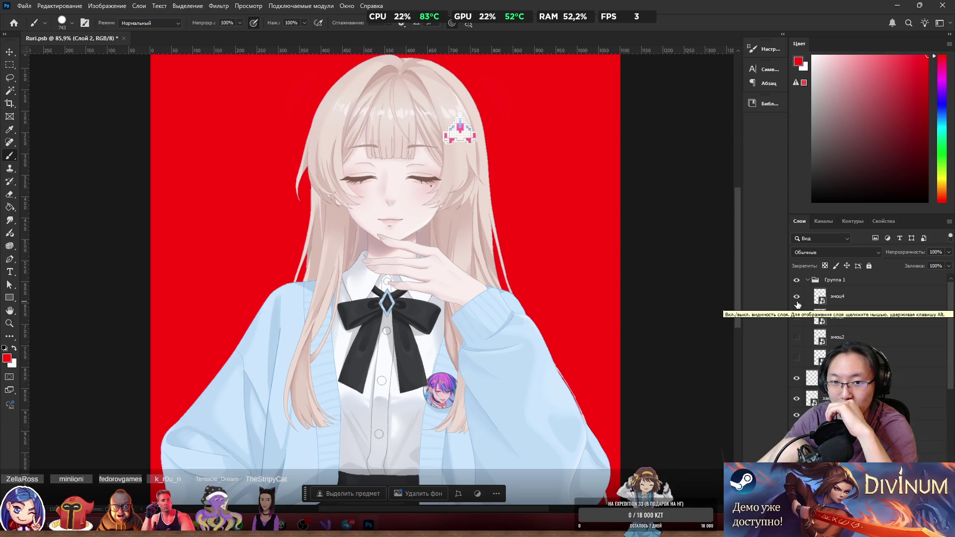
Restore the default grin and open the embedded эмоц3 image.
{"action": "left_click", "coordinate": [797, 299]}
{"action": "left_click", "coordinate": [797, 359]}
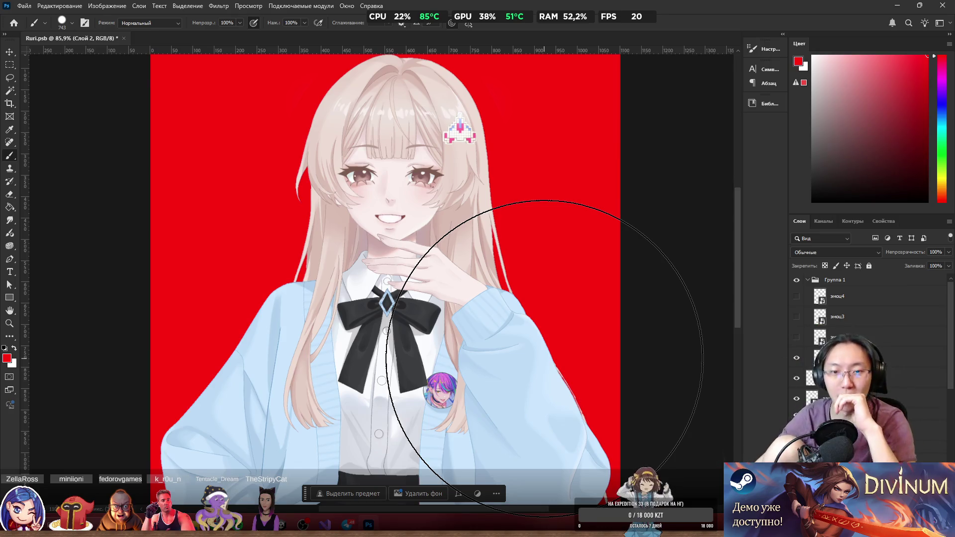
{"action": "left_click", "coordinate": [821, 321]}
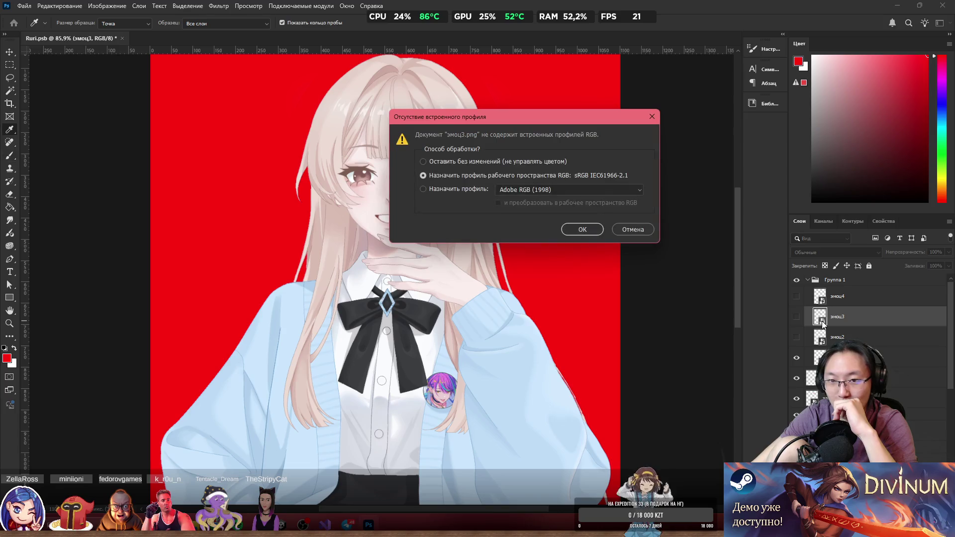
Accept the colour profile for эмоц3.png, then close it to return to Ruri.psb.
{"action": "left_click", "coordinate": [583, 231]}
{"action": "key", "text": "b"}
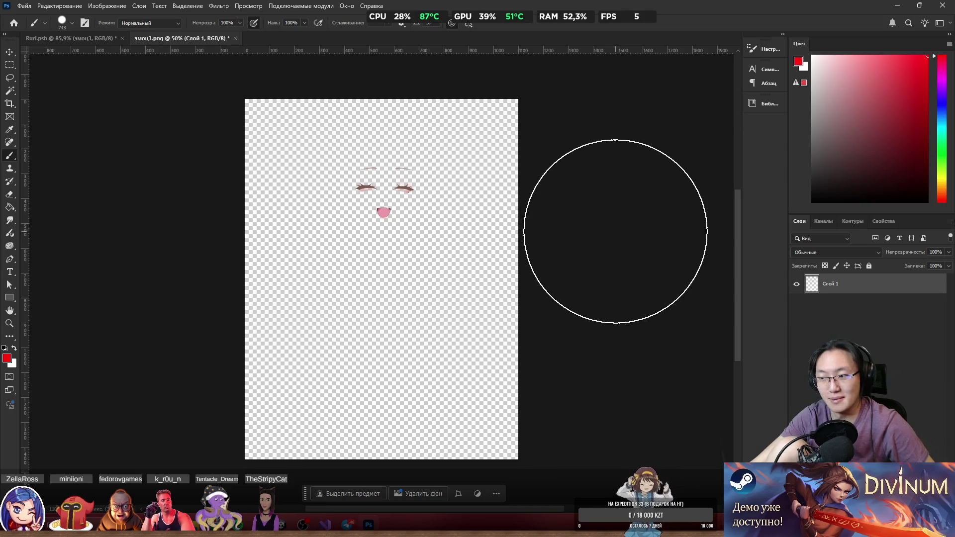
{"action": "left_click", "coordinate": [235, 38]}
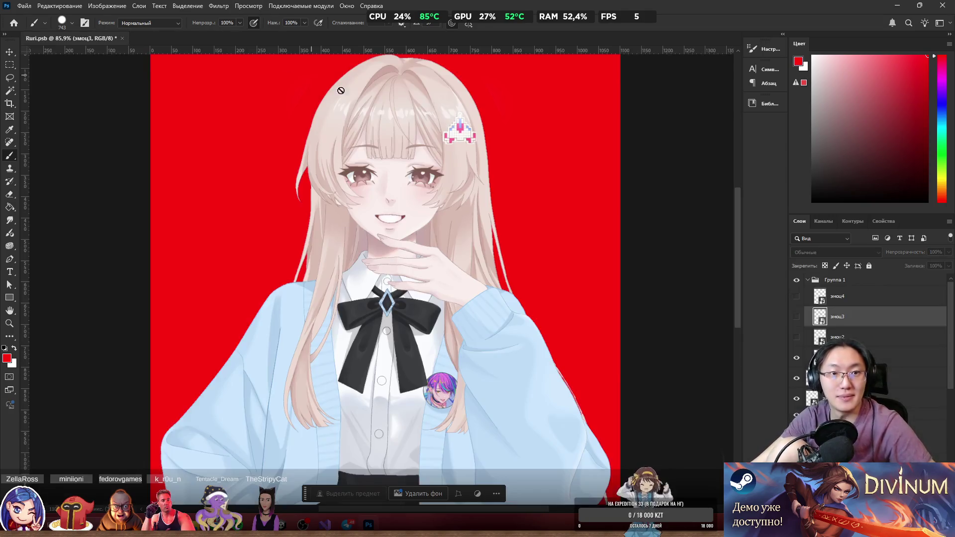
Rasterize the эмоц3 layer.
{"action": "right_click", "coordinate": [819, 318]}
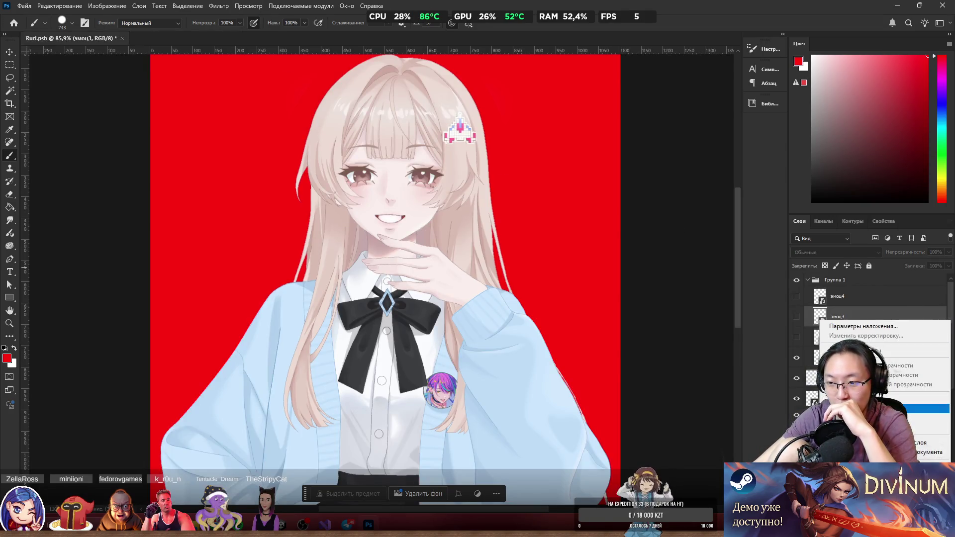
{"action": "right_click", "coordinate": [867, 315]}
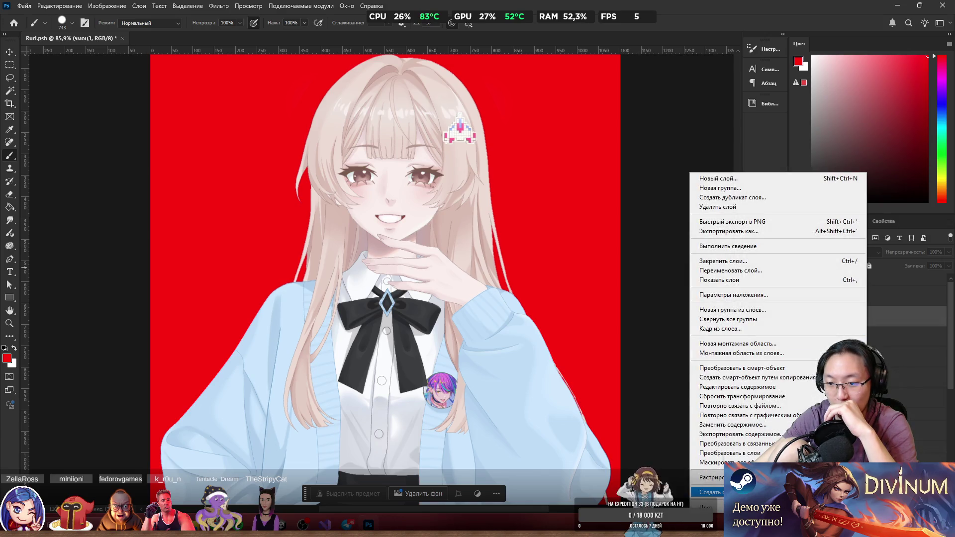
{"action": "left_click", "coordinate": [711, 477]}
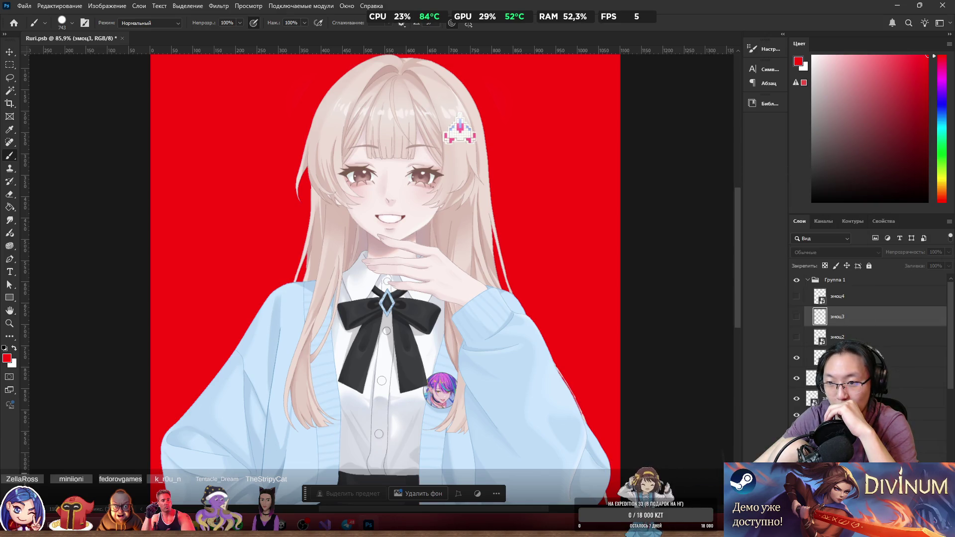
Place эмоц4.png as a layer, confirm it, and delete the duplicate эмоц4 layer.
{"action": "left_click", "coordinate": [876, 300]}
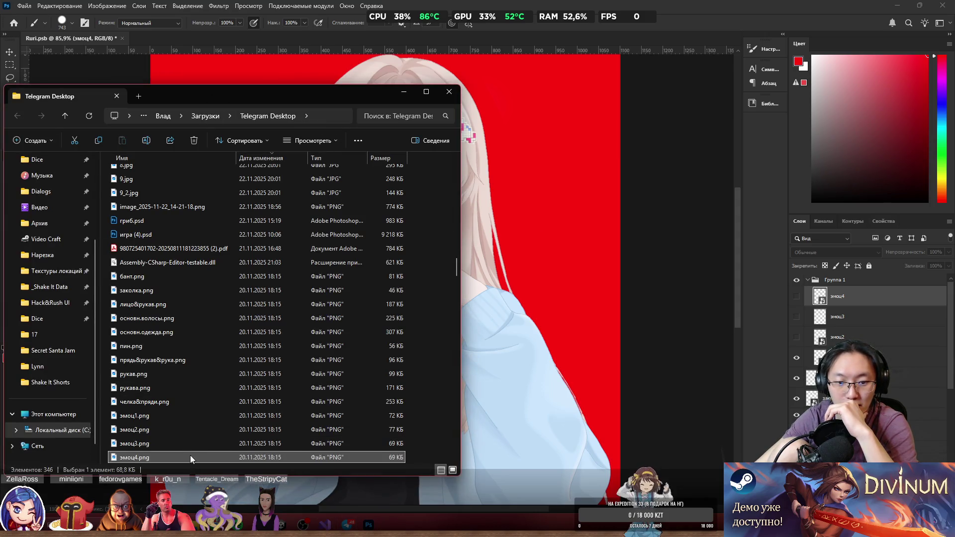
{"action": "left_click_drag", "start_coordinate": [189, 455], "coordinate": [551, 297]}
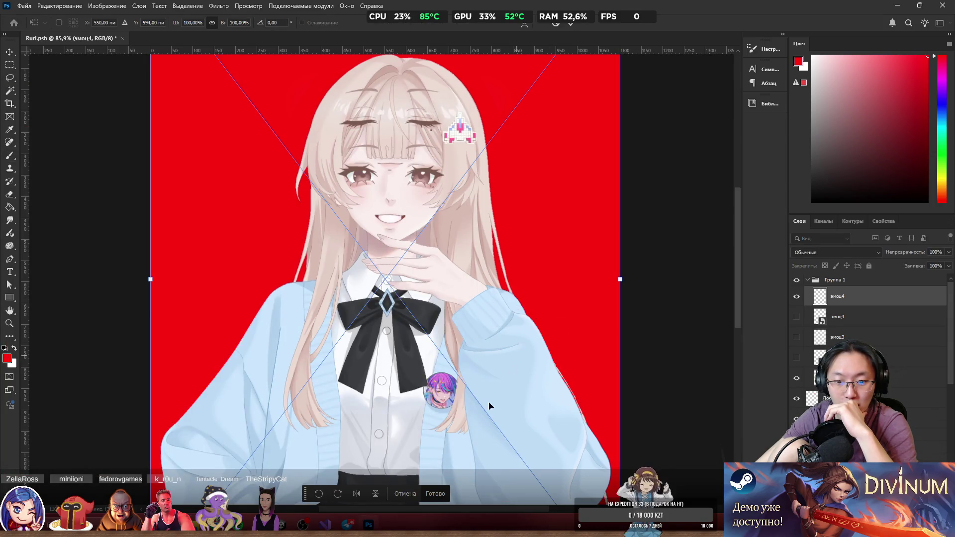
{"action": "left_click", "coordinate": [435, 493]}
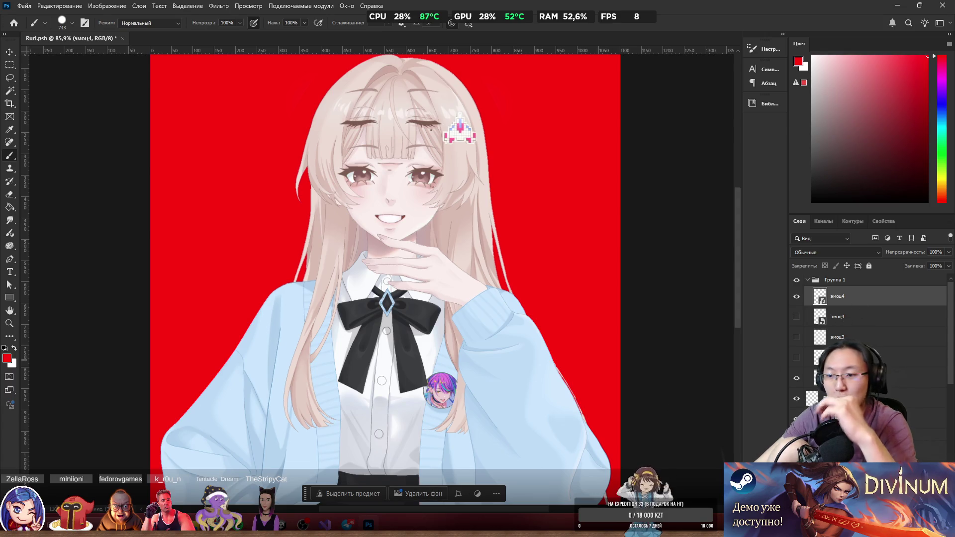
{"action": "key", "text": "Delete"}
{"action": "key", "text": "ctrl+z"}
{"action": "right_click", "coordinate": [144, 39]}
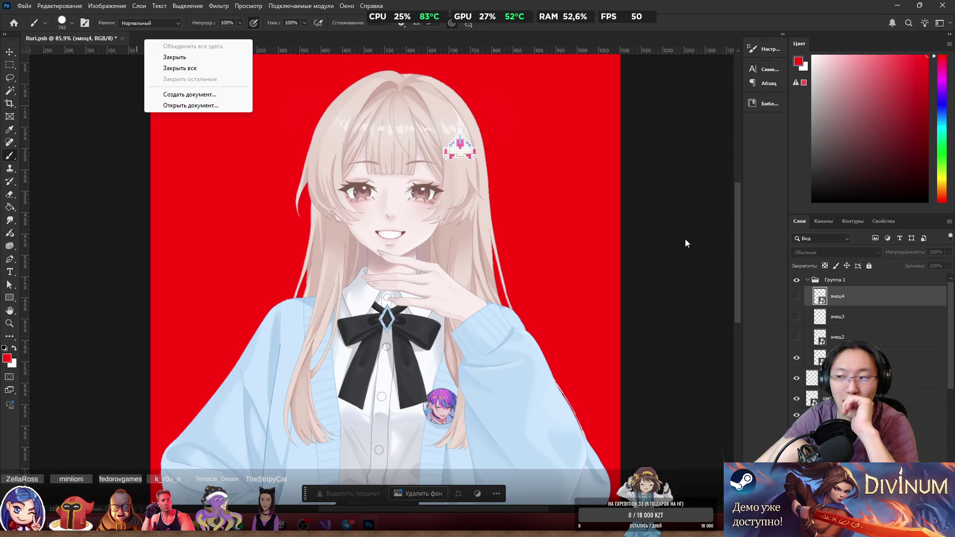
Start File > Open, then go to the Telegram Desktop downloads folder in File Explorer.
{"action": "left_click", "coordinate": [27, 7]}
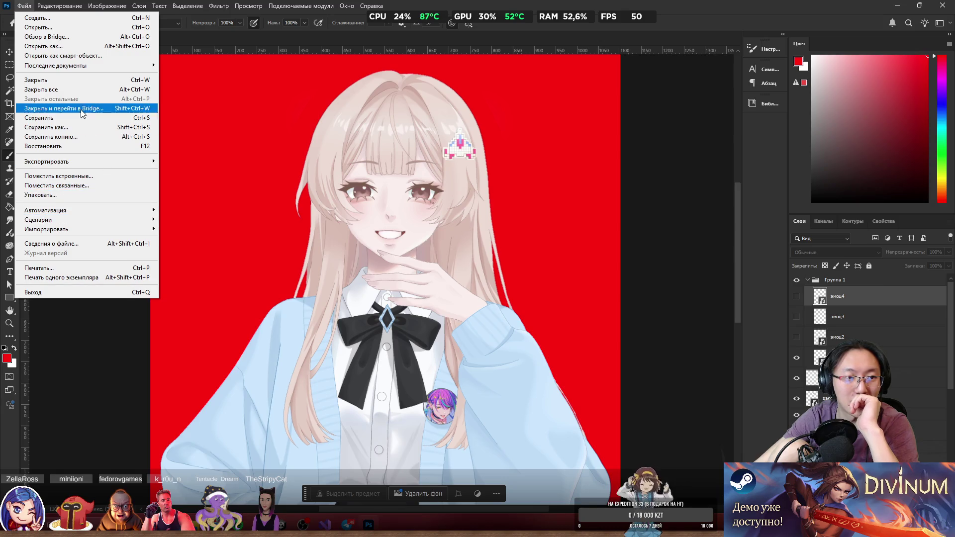
{"action": "left_click", "coordinate": [76, 29]}
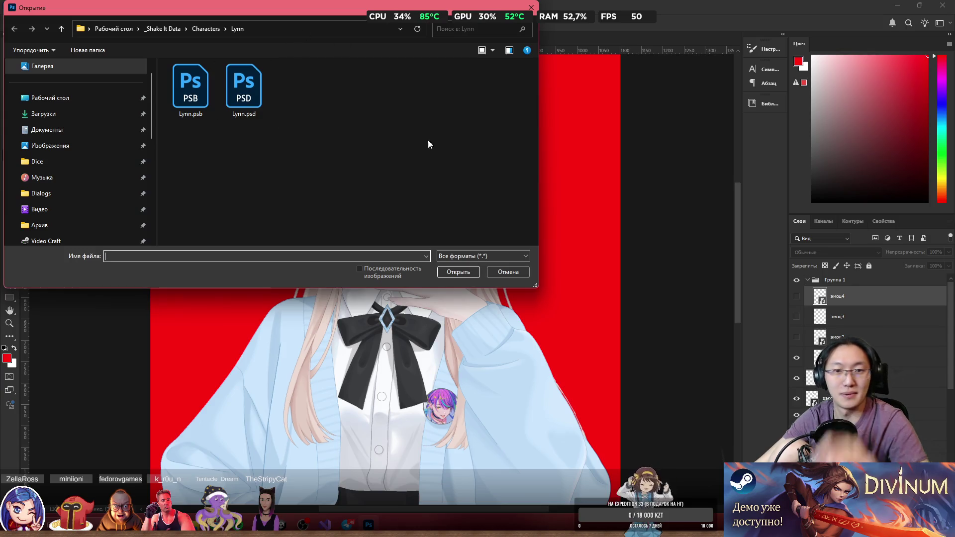
{"action": "key", "text": "alt+Tab"}
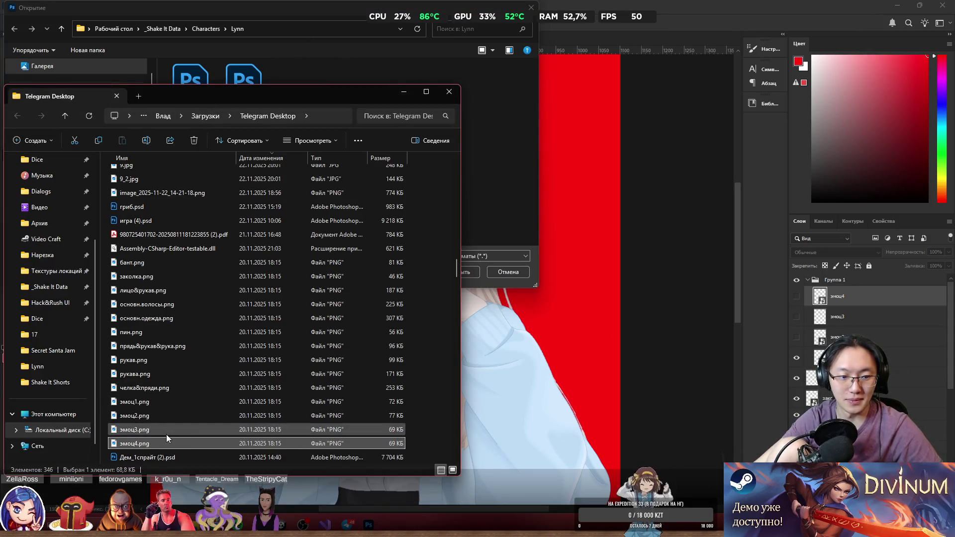
{"action": "left_click", "coordinate": [159, 439]}
{"action": "right_click", "coordinate": [160, 439]}
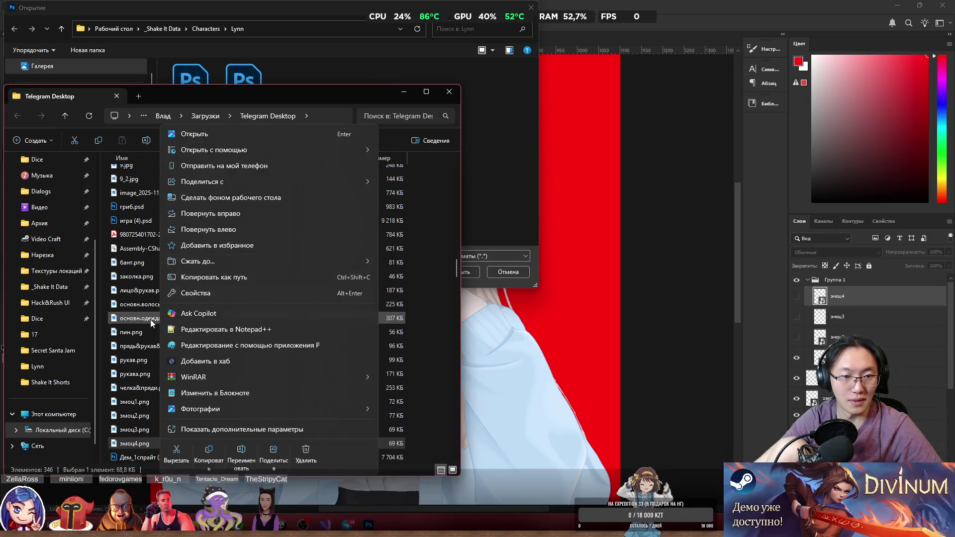
{"action": "left_click", "coordinate": [150, 320]}
Open лицо&рукав.png in Adobe Photoshop via Open with.
{"action": "left_click", "coordinate": [160, 277]}
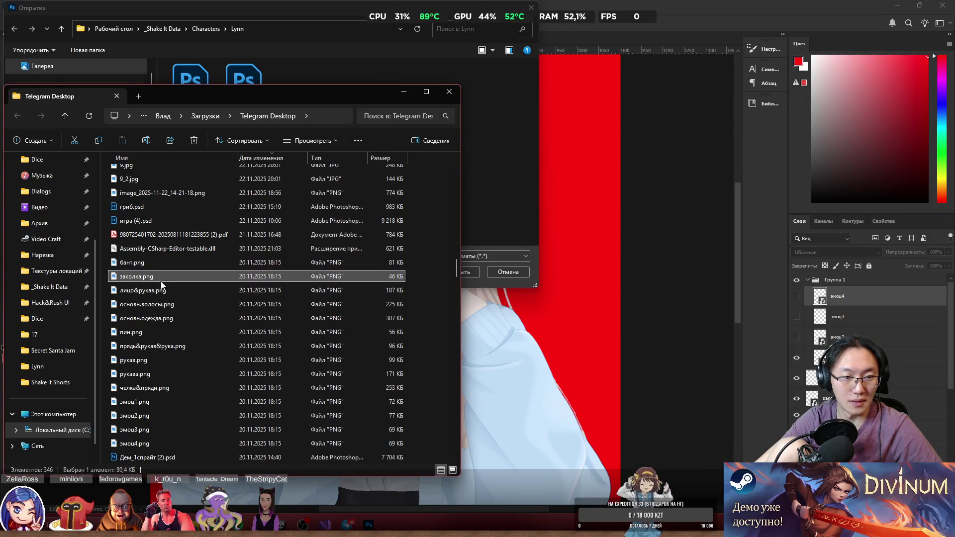
{"action": "left_click", "coordinate": [166, 290]}
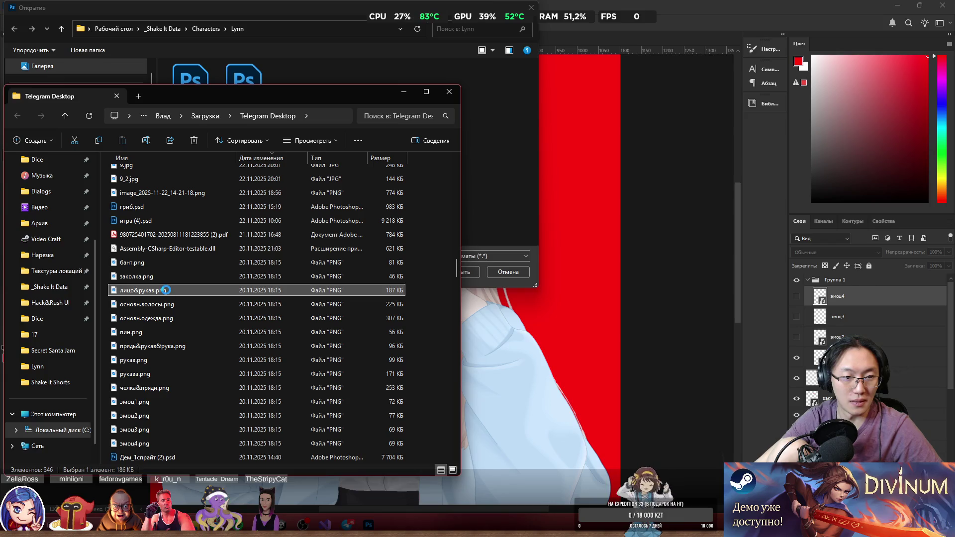
{"action": "right_click", "coordinate": [166, 291]}
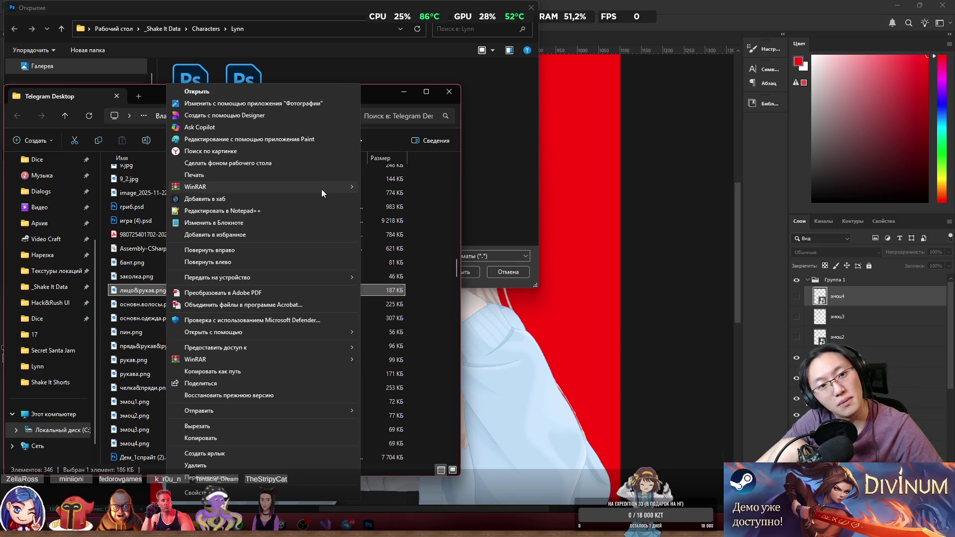
{"action": "left_click", "coordinate": [126, 290]}
{"action": "right_click", "coordinate": [127, 291]}
{"action": "mouse_move", "coordinate": [247, 184]}
{"action": "left_click", "coordinate": [395, 182]}
Cancel the pending Open dialog and accept the missing colour profile notice for лицо&рукав.png.
{"action": "left_click", "coordinate": [507, 271]}
{"action": "left_click", "coordinate": [576, 227]}
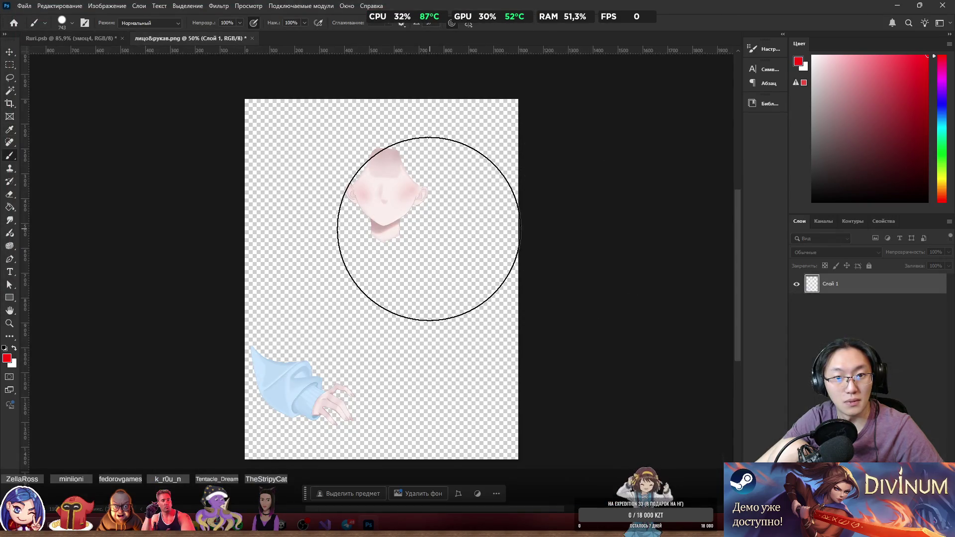
{"action": "left_click_drag", "start_coordinate": [390, 187], "coordinate": [410, 191]}
{"action": "key", "text": "ctrl+z"}
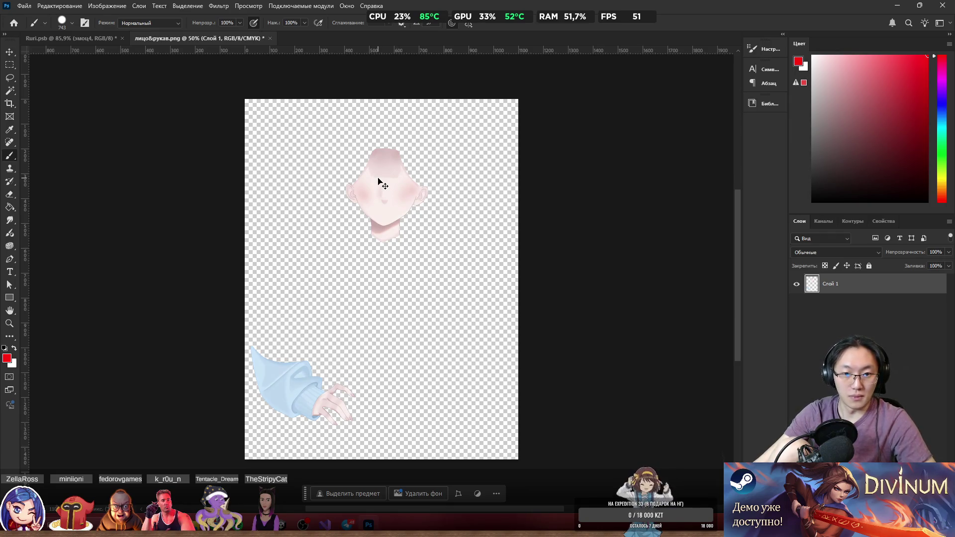
Scale the face-and-sleeve artwork up to about 100.46%, then switch back to Ruri.psb.
{"action": "key", "text": "ctrl+t"}
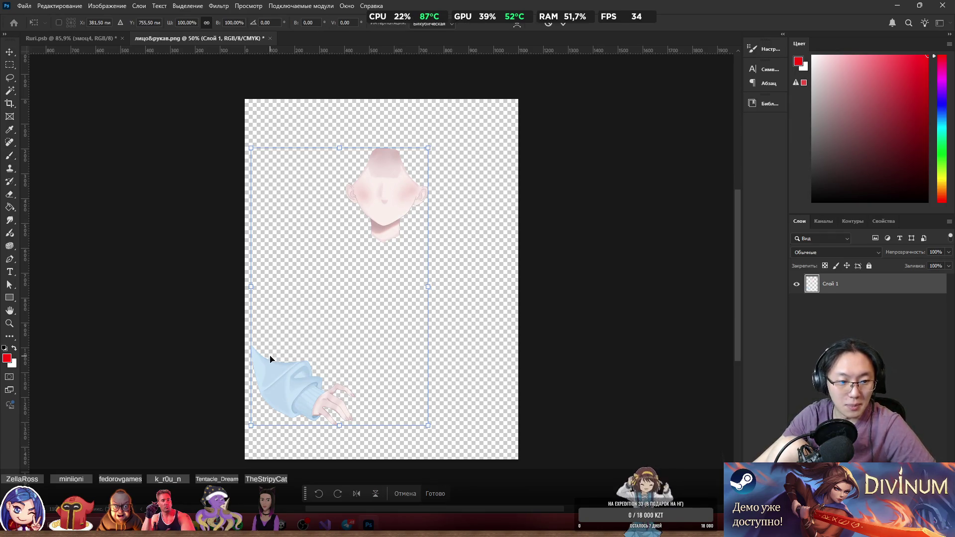
{"action": "mouse_move", "coordinate": [384, 377]}
{"action": "left_mouse_down"}
{"action": "mouse_move", "coordinate": [401, 324]}
{"action": "mouse_move", "coordinate": [427, 327]}
{"action": "left_mouse_up"}
{"action": "key", "text": "ctrl+z"}
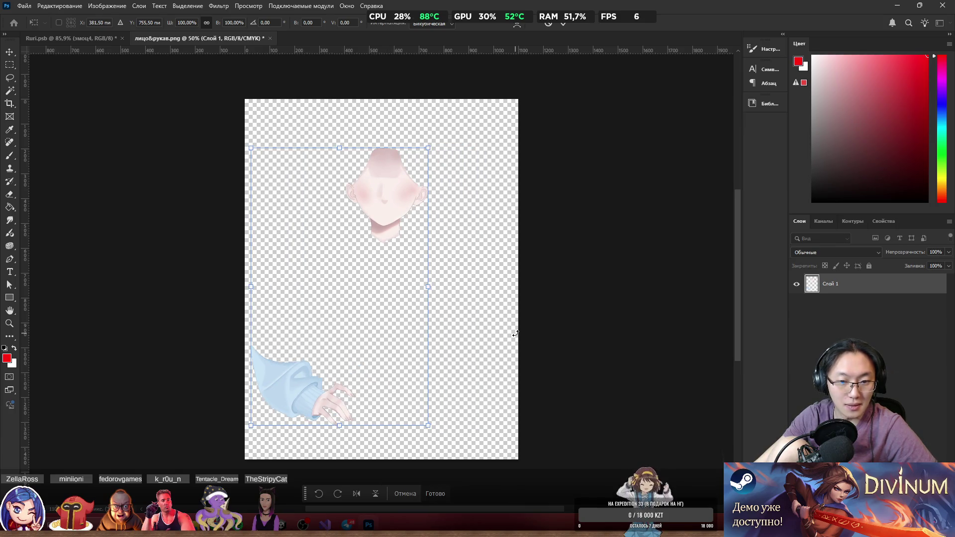
{"action": "left_click_drag", "start_coordinate": [428, 148], "coordinate": [427, 147]}
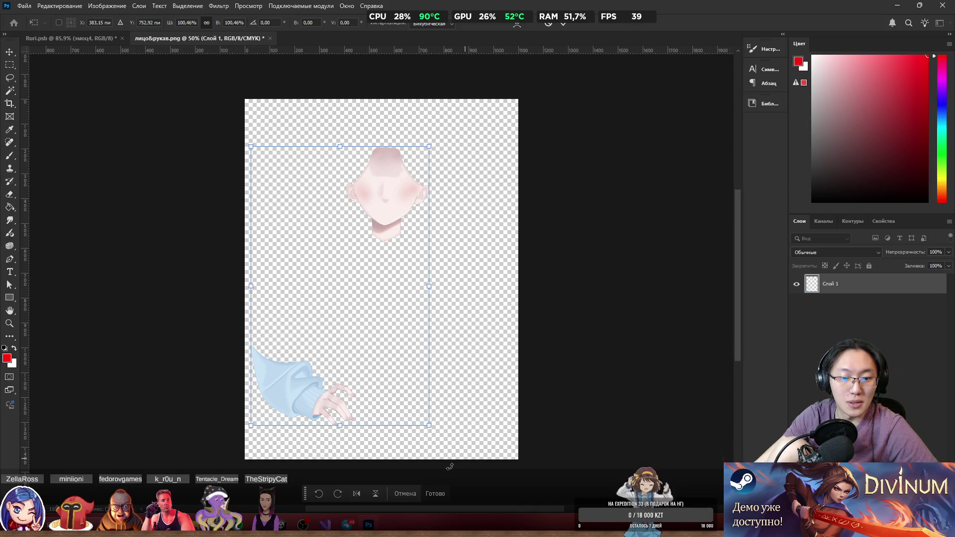
{"action": "left_click", "coordinate": [430, 494]}
{"action": "left_click", "coordinate": [71, 38]}
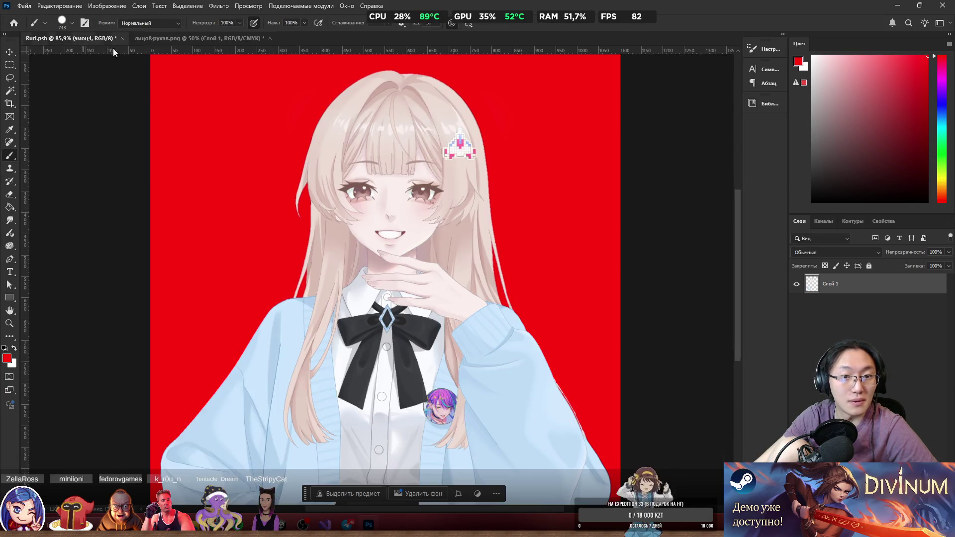
{"action": "scroll", "coordinate": [875, 298], "scroll_direction": "down", "scroll_amount": 3}
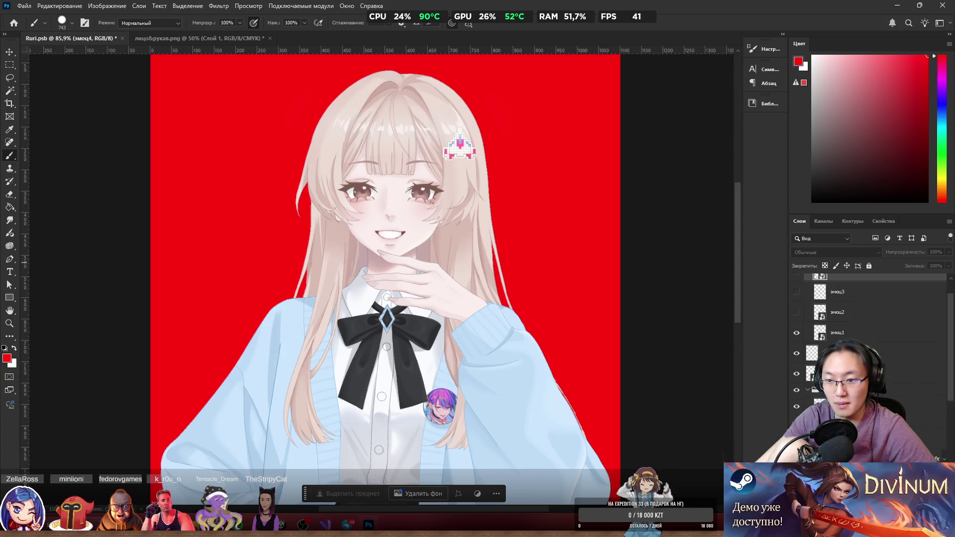
{"action": "scroll", "coordinate": [868, 323], "scroll_direction": "down", "scroll_amount": 3}
{"action": "scroll", "coordinate": [870, 348], "scroll_direction": "down", "scroll_amount": 1}
{"action": "left_click", "coordinate": [875, 408]}
{"action": "key", "text": "ctrl+t"}
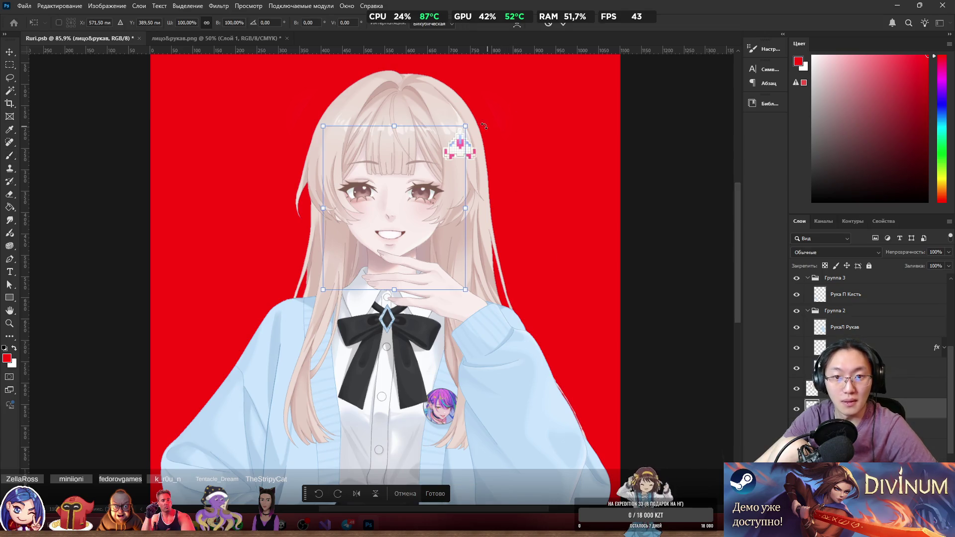
{"action": "scroll", "coordinate": [561, 314], "scroll_direction": "down", "scroll_amount": 3}
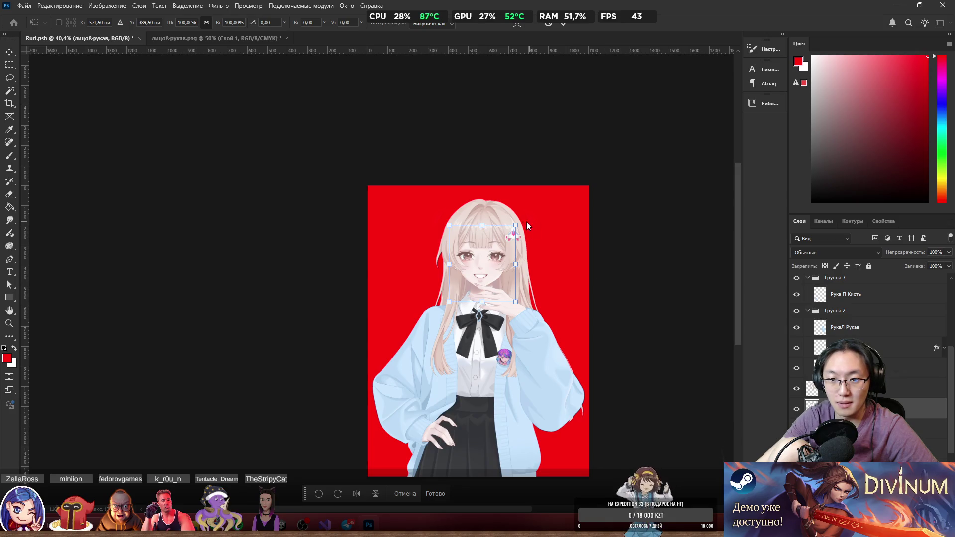
{"action": "mouse_move", "coordinate": [516, 225]}
{"action": "left_mouse_down"}
{"action": "mouse_move", "coordinate": [527, 215]}
{"action": "mouse_move", "coordinate": [519, 221]}
{"action": "left_mouse_up"}
{"action": "key", "text": "ctrl+z"}
{"action": "scroll", "coordinate": [530, 226], "scroll_direction": "down", "scroll_amount": 2}
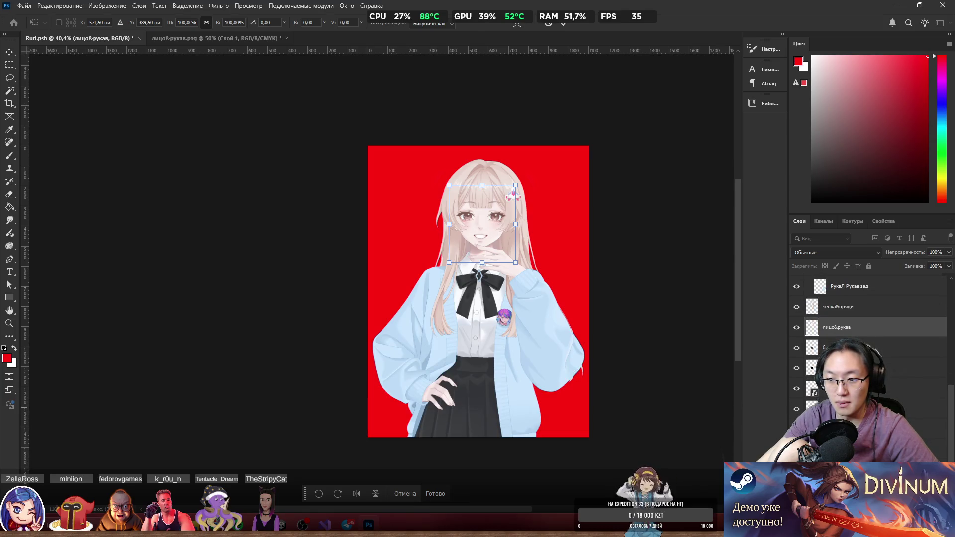
{"action": "left_click", "coordinate": [835, 408]}
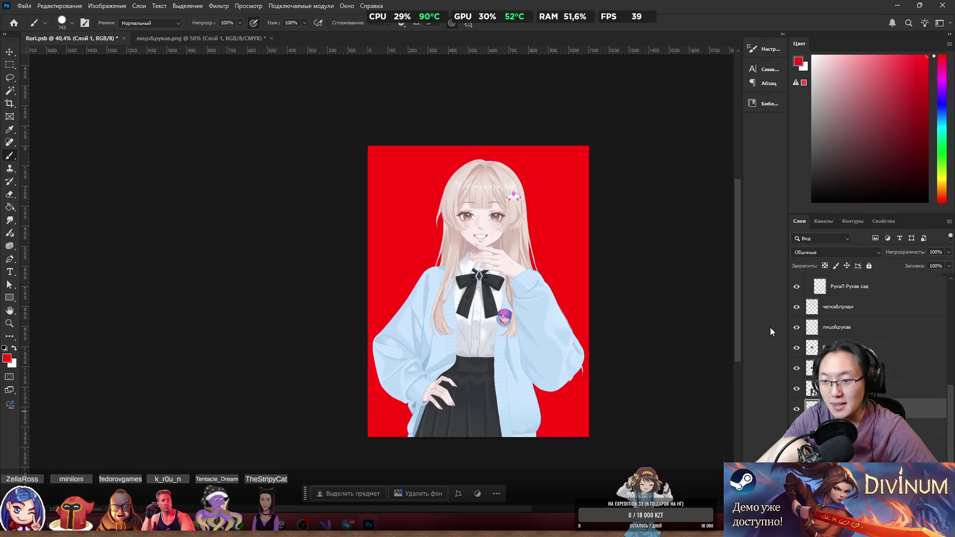
Go to the Telegram Desktop downloads folder and select основн.одежда.png.
{"action": "left_click", "coordinate": [209, 38]}
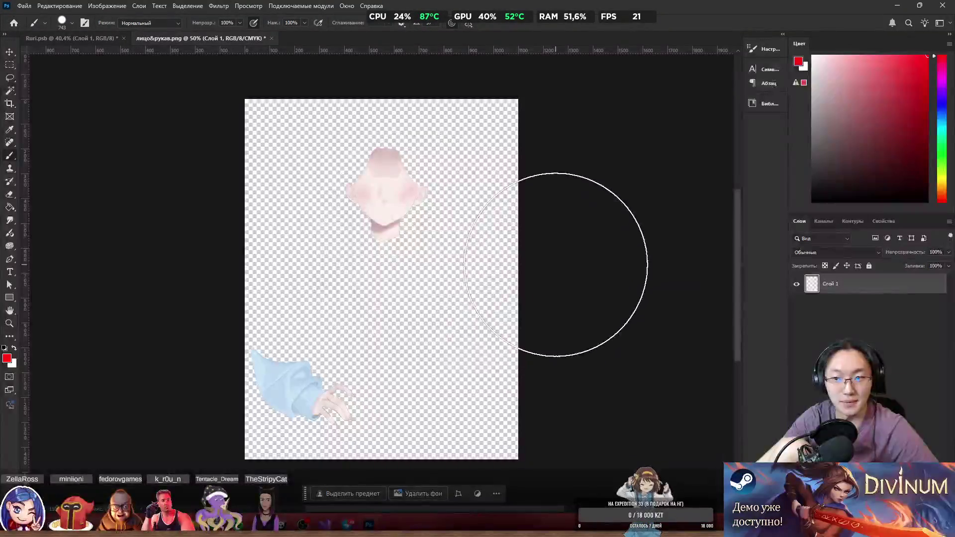
{"action": "left_click", "coordinate": [149, 526]}
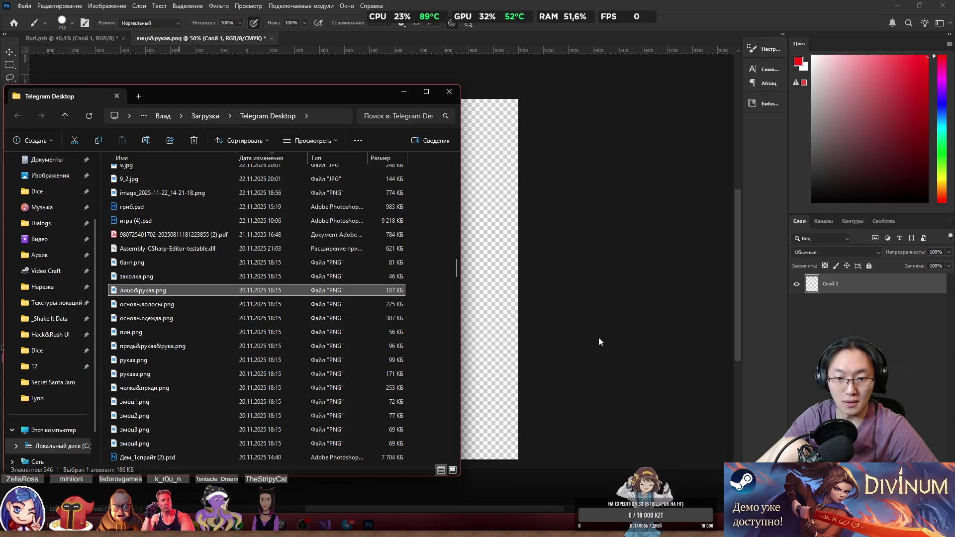
{"action": "left_click", "coordinate": [486, 492]}
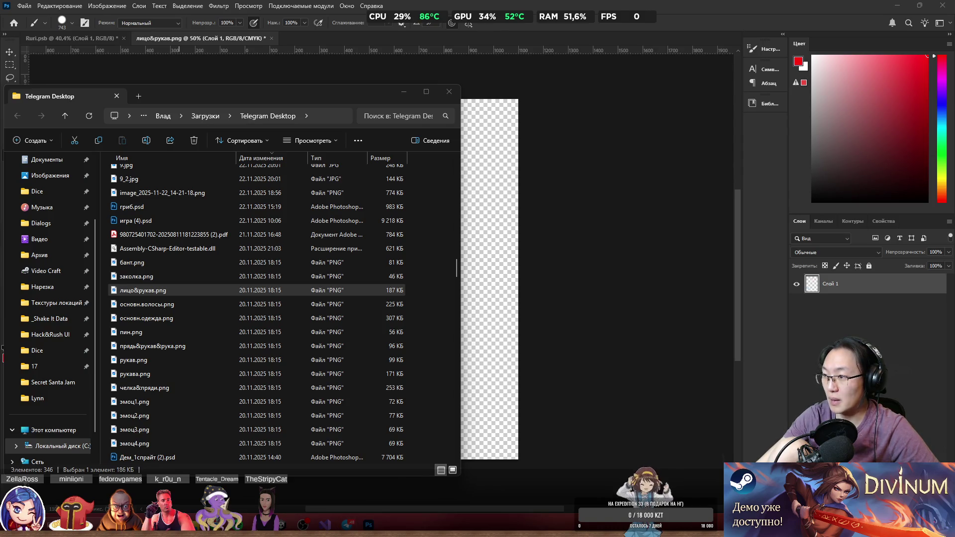
{"action": "left_click", "coordinate": [146, 318]}
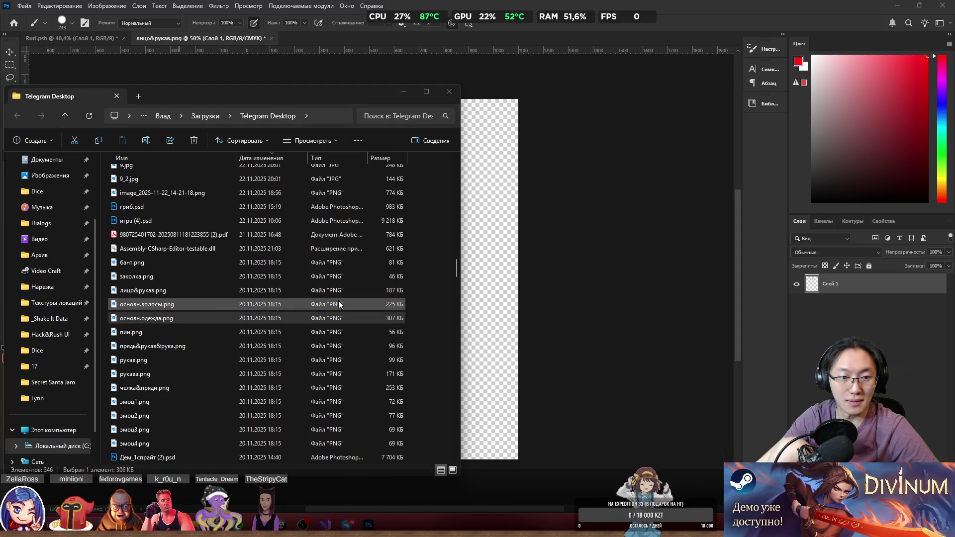
{"action": "double_click", "coordinate": [175, 319]}
Open основн.одежда.png in Adobe Photoshop via Open with, accepting the missing profile notice.
{"action": "right_click", "coordinate": [174, 320]}
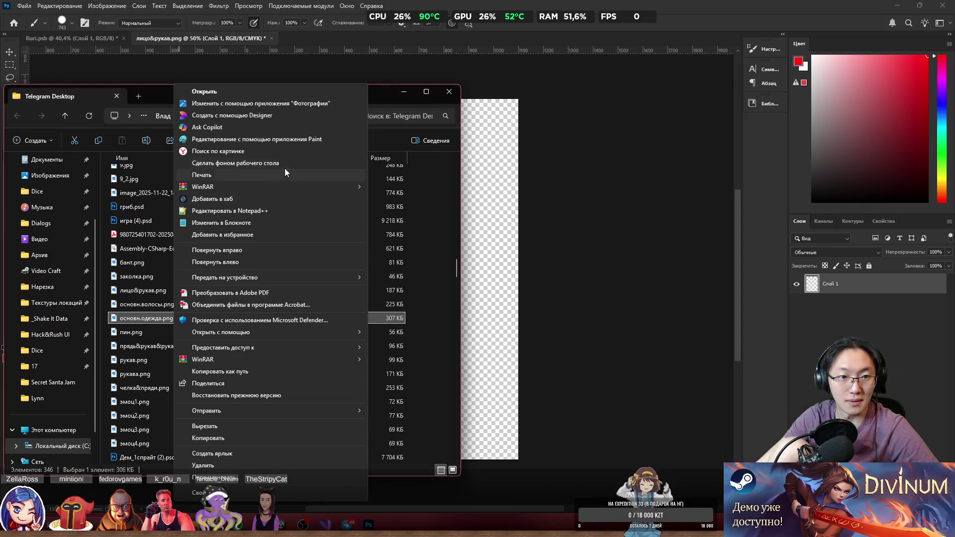
{"action": "left_click", "coordinate": [141, 321]}
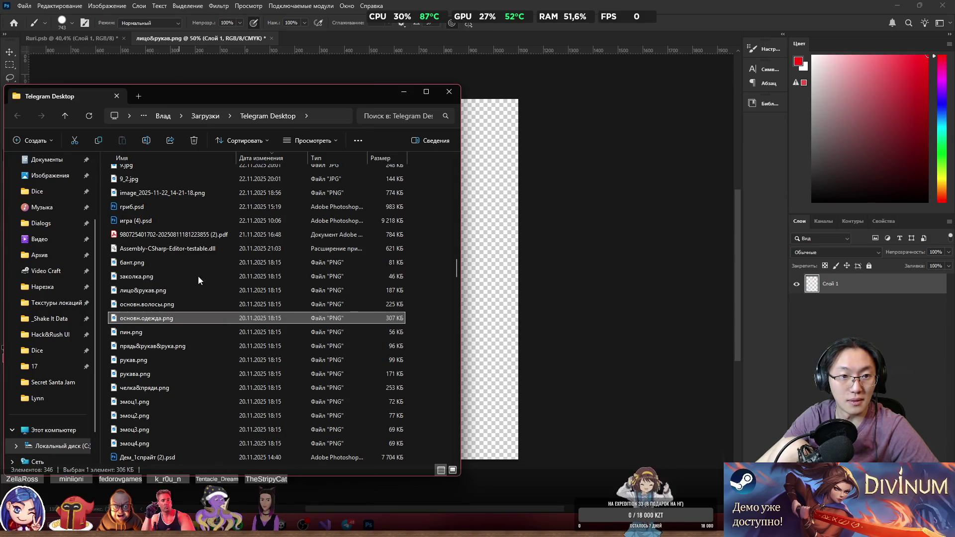
{"action": "right_click", "coordinate": [141, 319]}
{"action": "mouse_move", "coordinate": [231, 183]}
{"action": "left_click", "coordinate": [420, 181]}
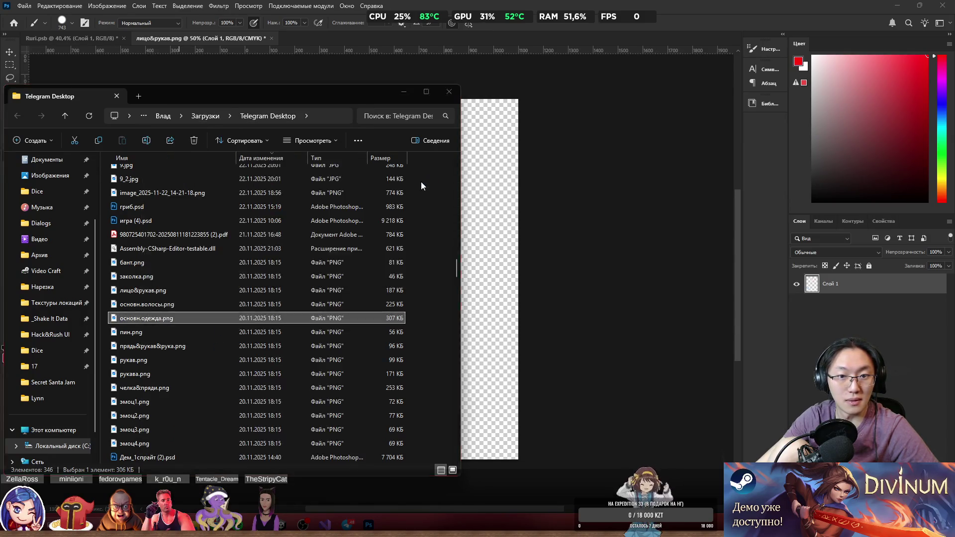
{"action": "left_click", "coordinate": [582, 229]}
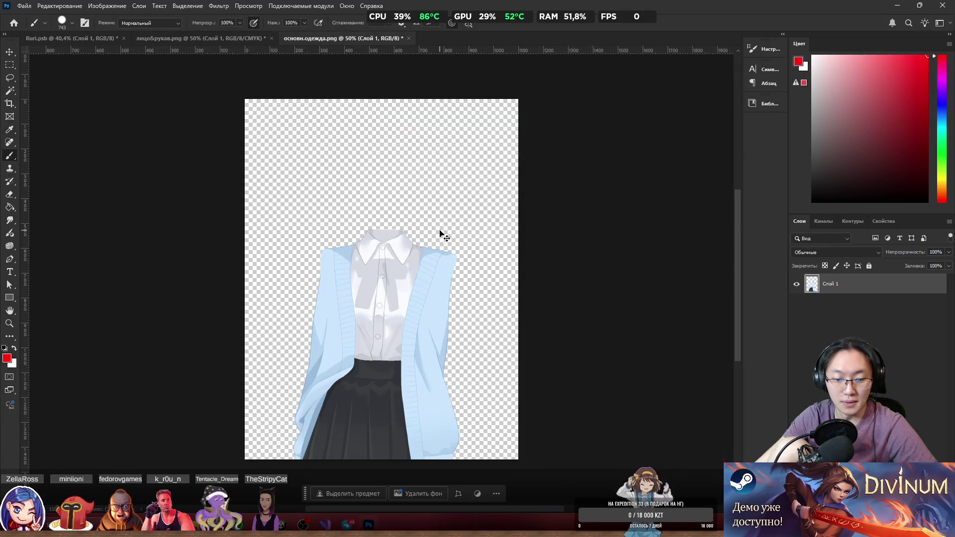
Start shrinking the clothing artwork in основн.одежда.png slightly.
{"action": "key", "text": "ctrl+t"}
{"action": "left_click_drag", "start_coordinate": [461, 229], "coordinate": [460, 232]}
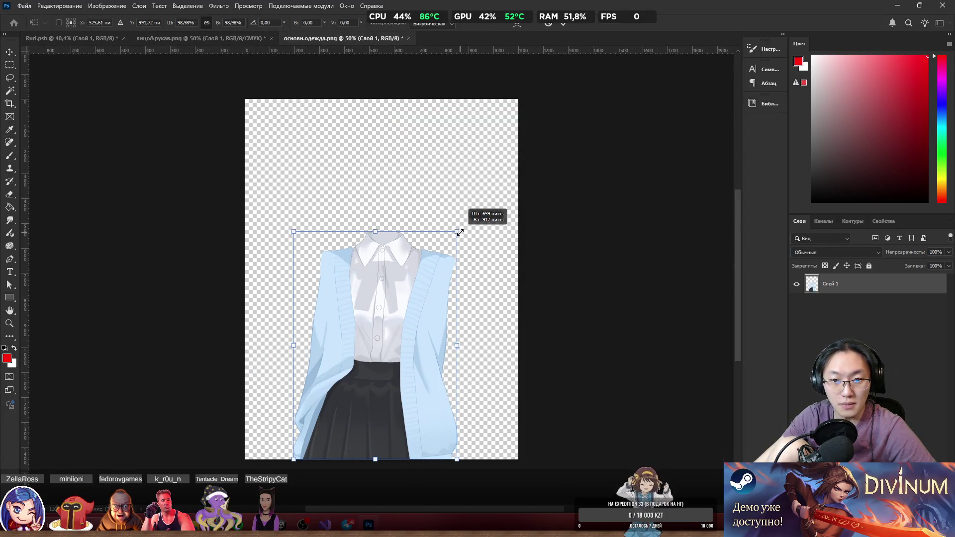
{"action": "left_click", "coordinate": [97, 40]}
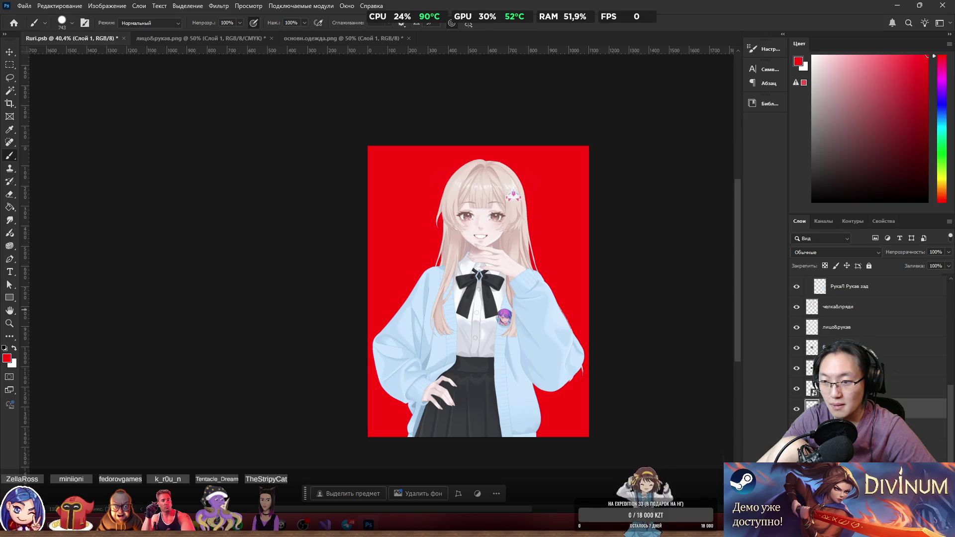
In Ruri.psb, scale the clothing layer down to about 99% and apply the transform.
{"action": "key", "text": "ctrl+t"}
{"action": "left_click_drag", "start_coordinate": [545, 247], "coordinate": [540, 252]}
{"action": "left_click", "coordinate": [405, 497]}
{"action": "key", "text": "b"}
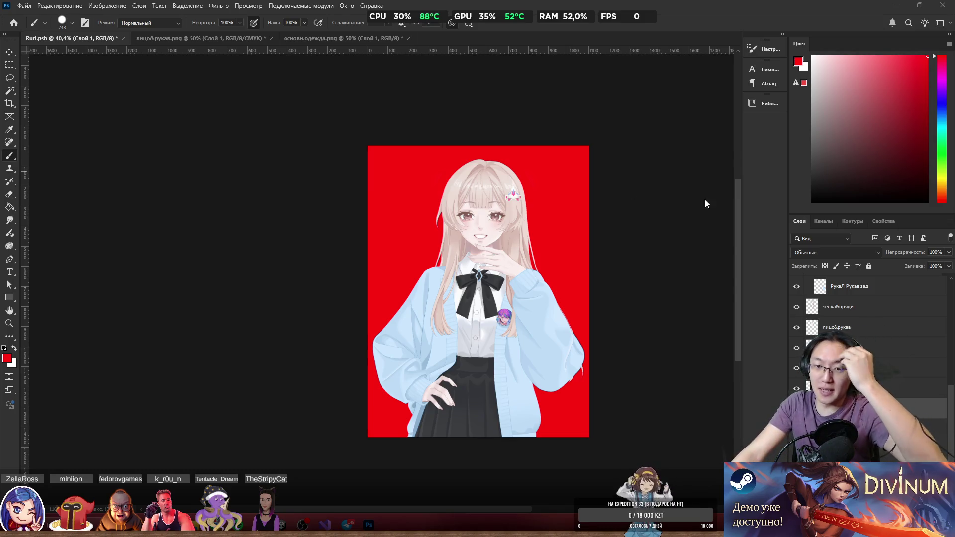
{"action": "scroll", "coordinate": [542, 336], "scroll_direction": "up", "scroll_amount": 6}
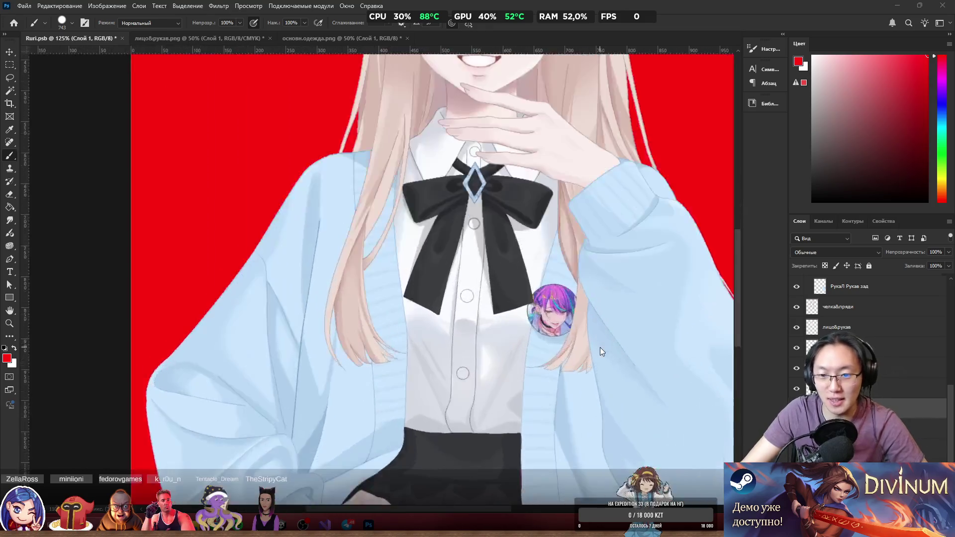
{"action": "scroll", "coordinate": [535, 319], "scroll_direction": "up", "scroll_amount": 3}
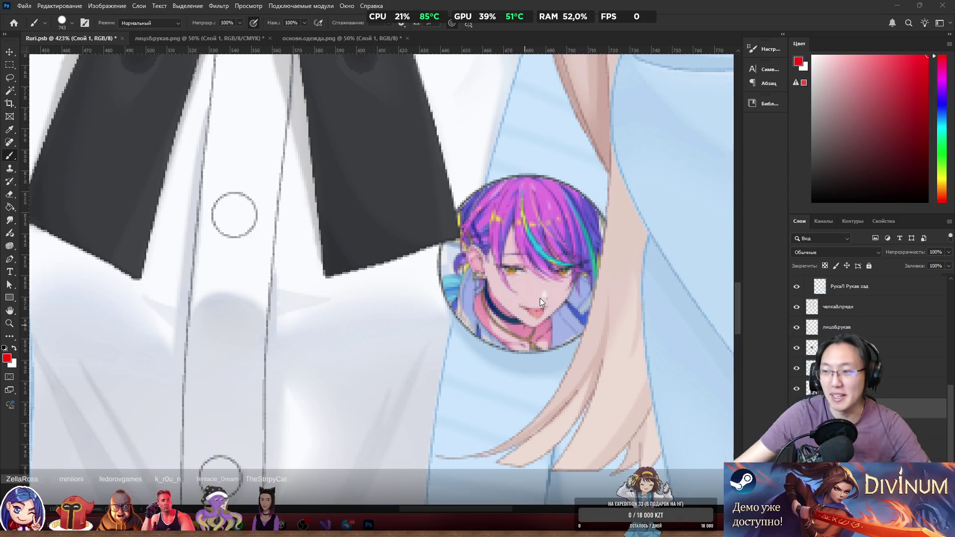
{"action": "scroll", "coordinate": [539, 298], "scroll_direction": "down", "scroll_amount": 8}
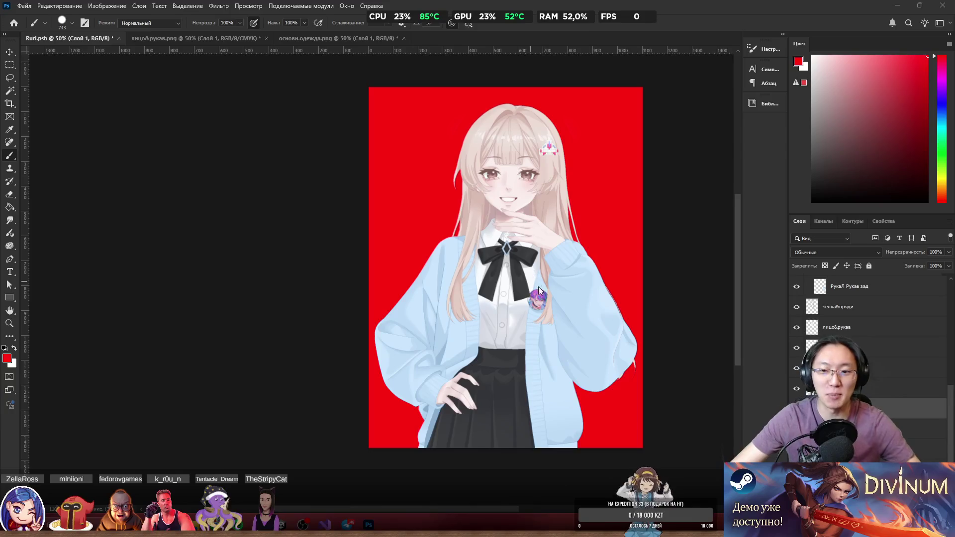
{"action": "scroll", "coordinate": [550, 146], "scroll_direction": "up", "scroll_amount": 5}
{"action": "scroll", "coordinate": [555, 214], "scroll_direction": "up", "scroll_amount": 5}
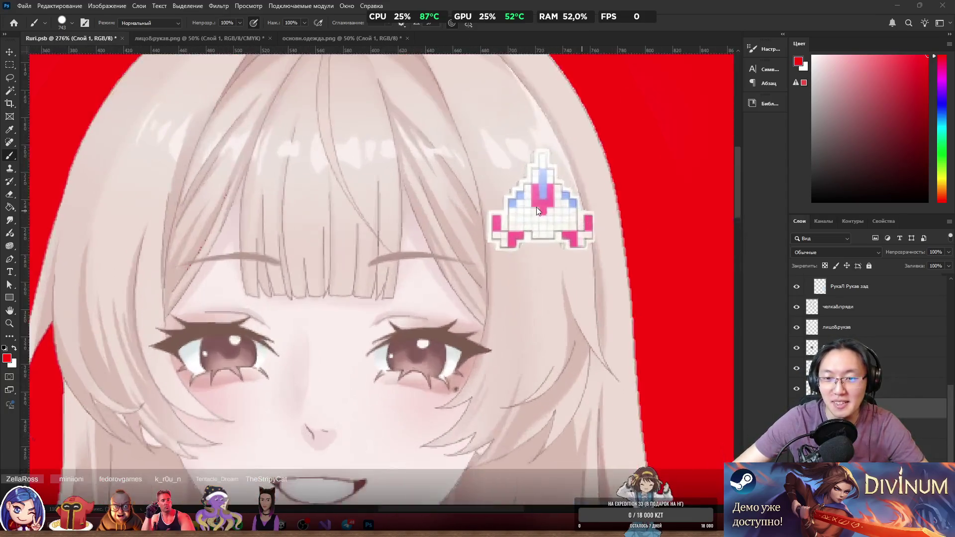
{"action": "scroll", "coordinate": [550, 228], "scroll_direction": "down", "scroll_amount": 8}
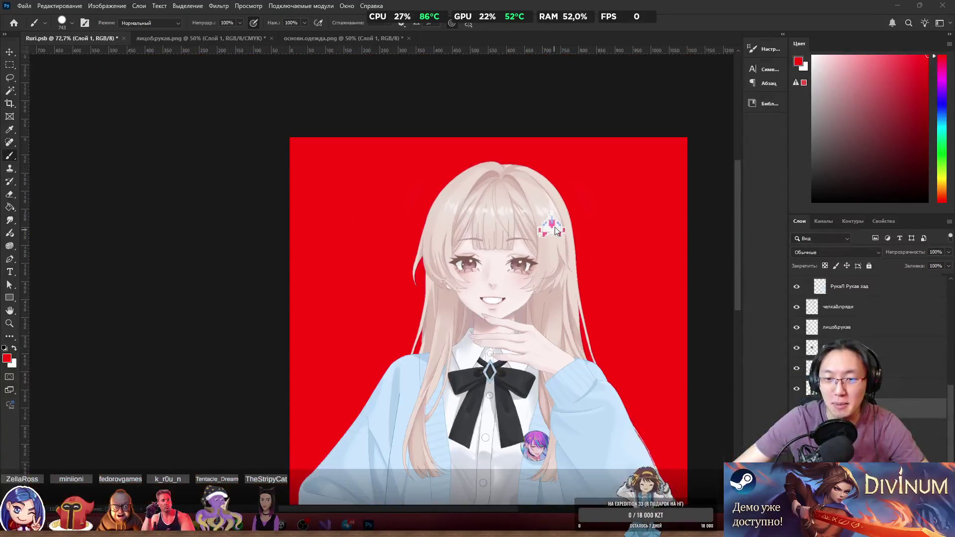
{"action": "scroll", "coordinate": [601, 217], "scroll_direction": "up", "scroll_amount": 7}
{"action": "scroll", "coordinate": [595, 234], "scroll_direction": "down", "scroll_amount": 6}
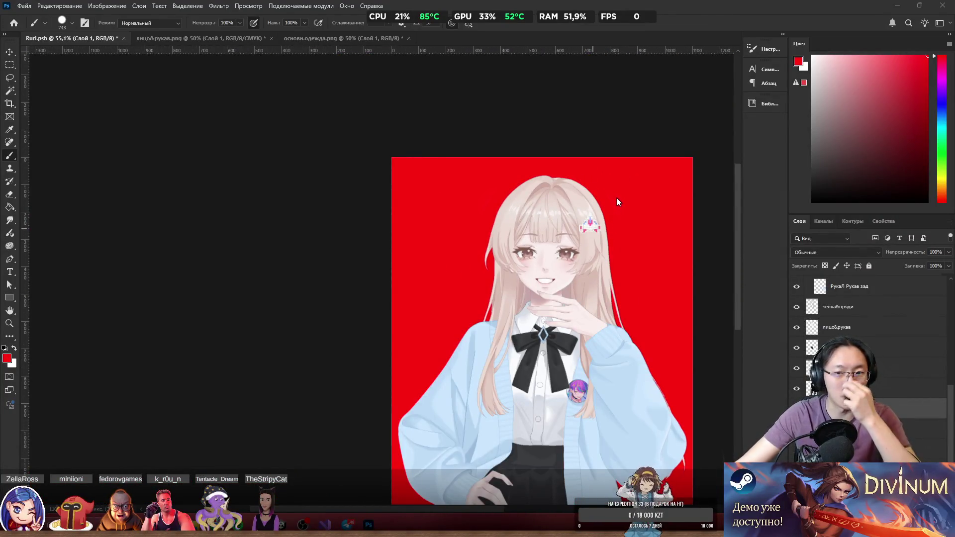
{"action": "scroll", "coordinate": [616, 198], "scroll_direction": "down", "scroll_amount": 3}
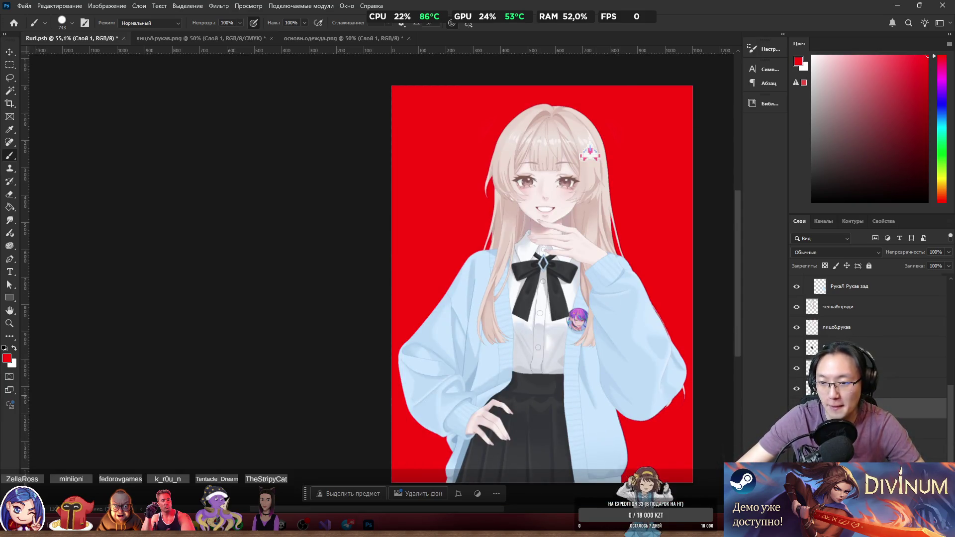
Rasterize the пин badge layer.
{"action": "left_click", "coordinate": [920, 388]}
{"action": "right_click", "coordinate": [920, 388]}
{"action": "left_click", "coordinate": [815, 351]}
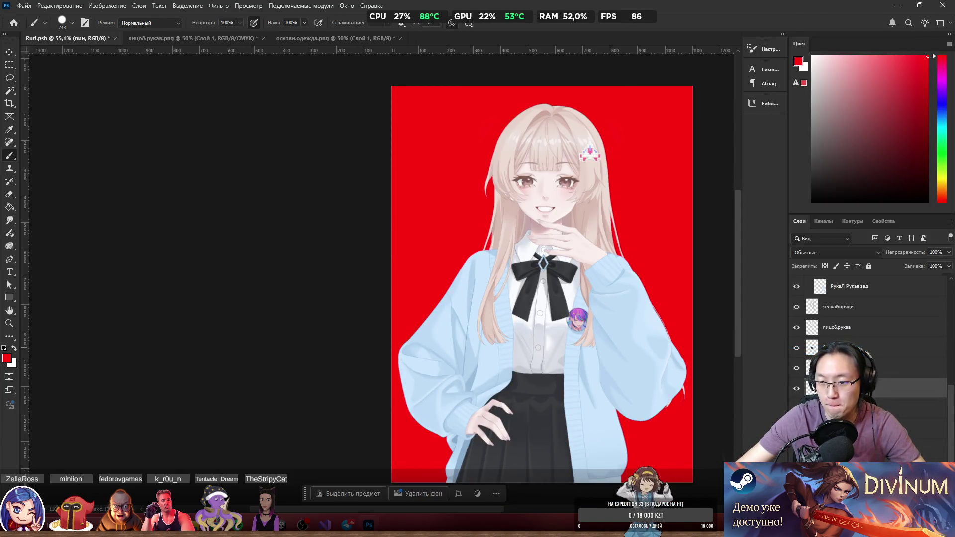
Apply layer commands to the РукаЛ рукав 2 sleeve and основн.волосы layers.
{"action": "left_click", "coordinate": [870, 409]}
{"action": "right_click", "coordinate": [870, 409]}
{"action": "left_click", "coordinate": [865, 417]}
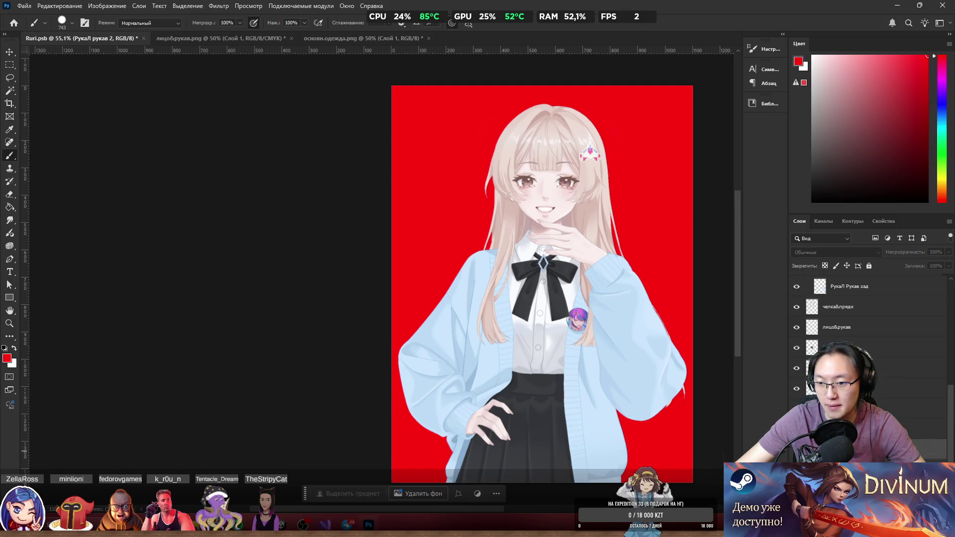
{"action": "right_click", "coordinate": [870, 409]}
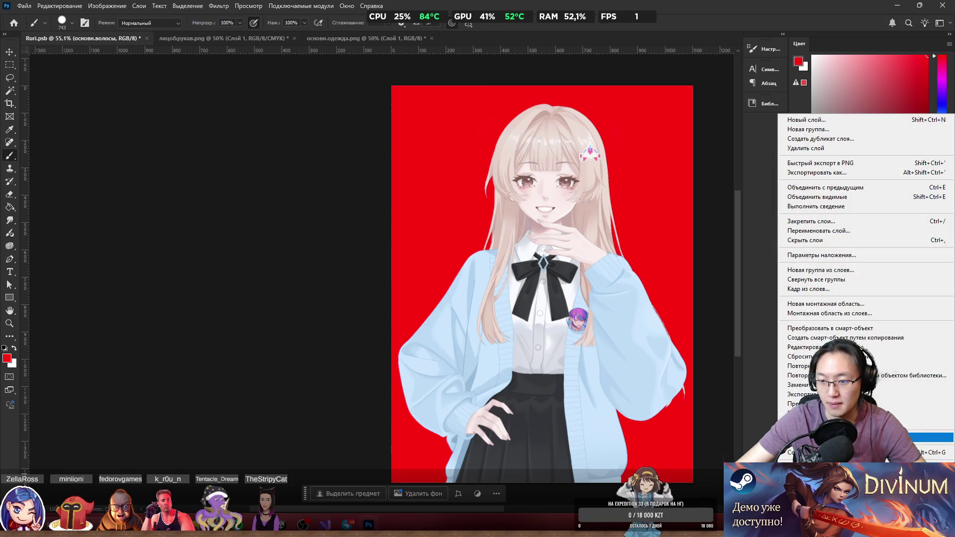
{"action": "left_click", "coordinate": [871, 436]}
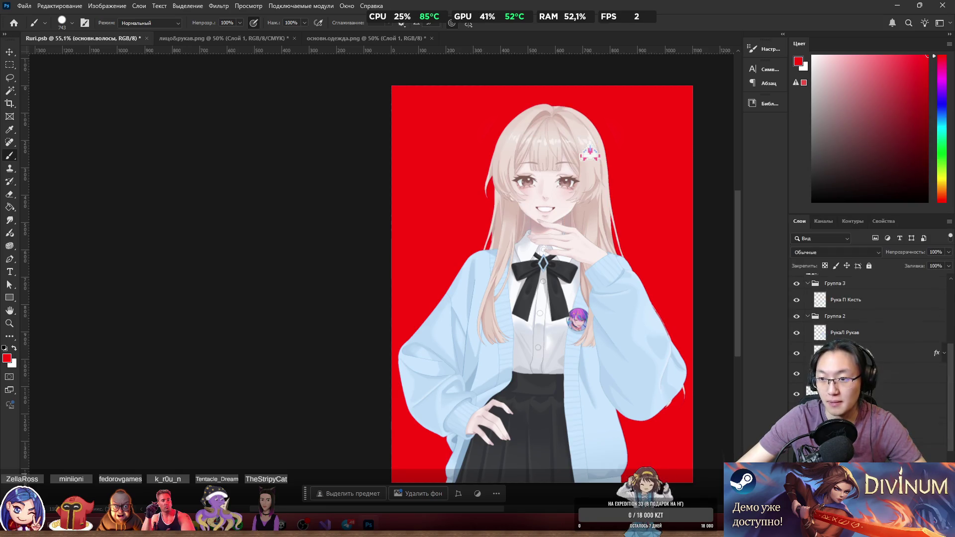
Scroll the Layers panel and select the челка&пряди bangs and strands layer.
{"action": "scroll", "coordinate": [801, 328], "scroll_direction": "down", "scroll_amount": 5}
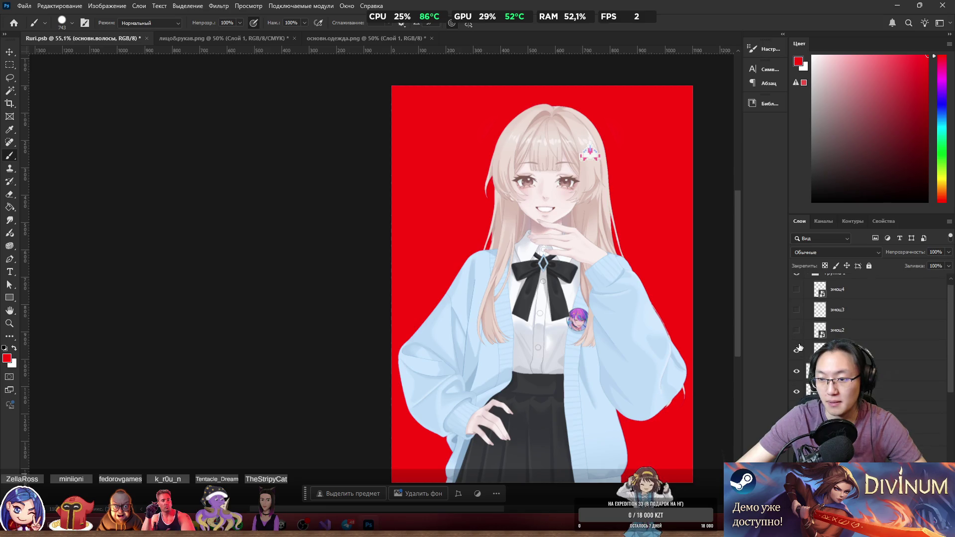
{"action": "scroll", "coordinate": [522, 341], "scroll_direction": "down", "scroll_amount": 1}
{"action": "scroll", "coordinate": [538, 301], "scroll_direction": "down", "scroll_amount": 5}
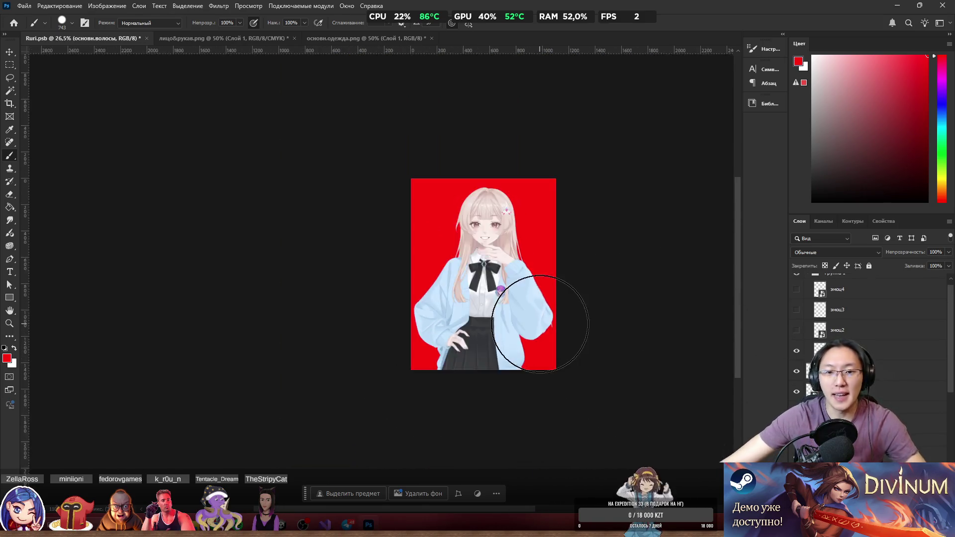
{"action": "scroll", "coordinate": [538, 300], "scroll_direction": "up", "scroll_amount": 5}
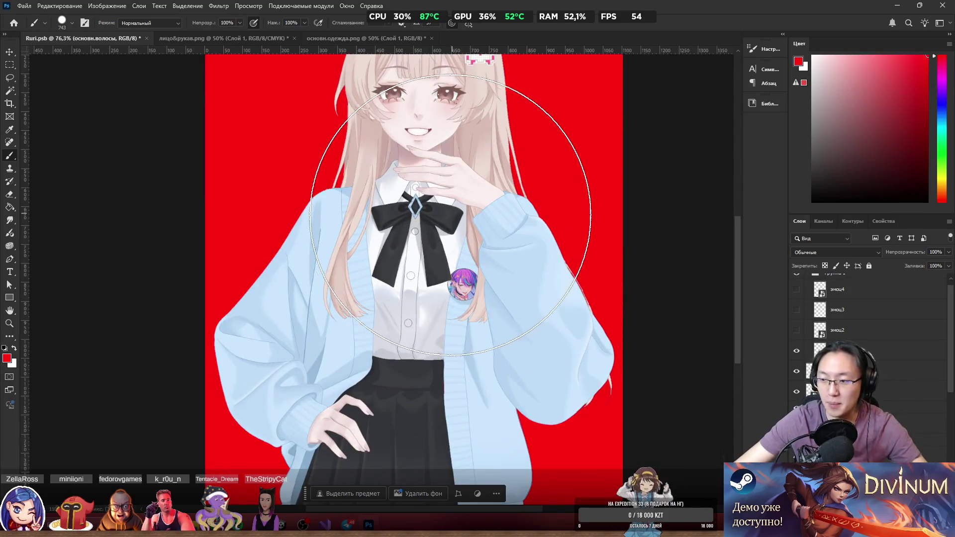
{"action": "scroll", "coordinate": [441, 219], "scroll_direction": "up", "scroll_amount": 2}
{"action": "scroll", "coordinate": [440, 209], "scroll_direction": "down", "scroll_amount": 3}
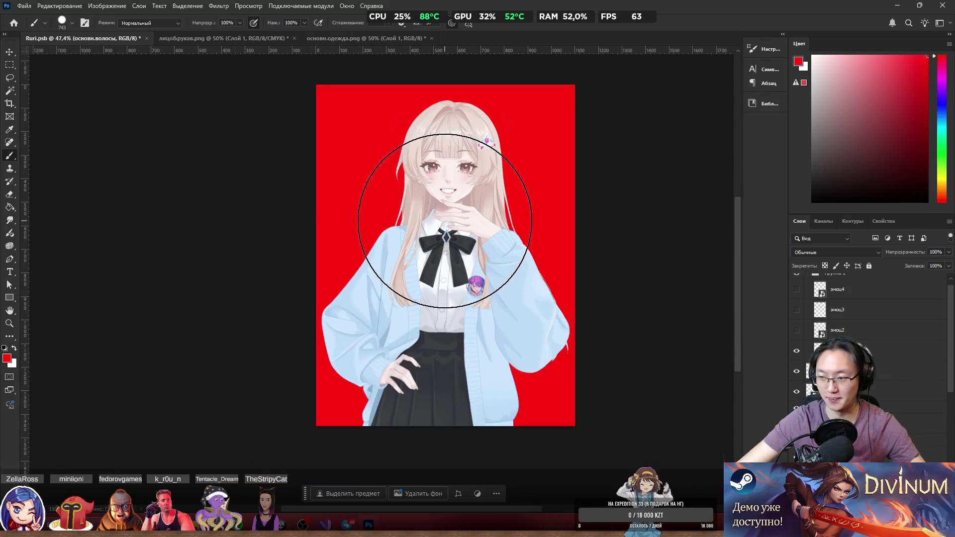
{"action": "scroll", "coordinate": [395, 257], "scroll_direction": "up", "scroll_amount": 2}
{"action": "scroll", "coordinate": [490, 277], "scroll_direction": "up", "scroll_amount": 1}
{"action": "scroll", "coordinate": [495, 260], "scroll_direction": "up", "scroll_amount": 3}
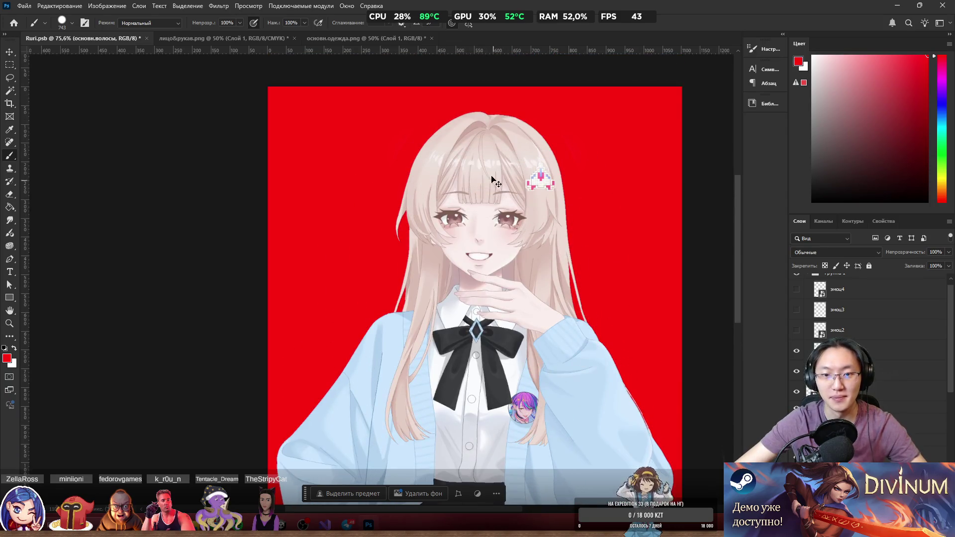
{"action": "left_click", "coordinate": [536, 224], "text": "ctrl"}
Shift the челка&пряди bangs and strands left and down over the face.
{"action": "mouse_move", "coordinate": [479, 190]}
{"action": "left_mouse_down"}
{"action": "mouse_move", "coordinate": [470, 211]}
{"action": "mouse_move", "coordinate": [341, 153]}
{"action": "mouse_move", "coordinate": [343, 188]}
{"action": "mouse_move", "coordinate": [450, 193]}
{"action": "mouse_move", "coordinate": [389, 206]}
{"action": "mouse_move", "coordinate": [417, 221]}
{"action": "mouse_move", "coordinate": [393, 164]}
{"action": "mouse_move", "coordinate": [361, 174]}
{"action": "mouse_move", "coordinate": [439, 207]}
{"action": "left_mouse_up"}
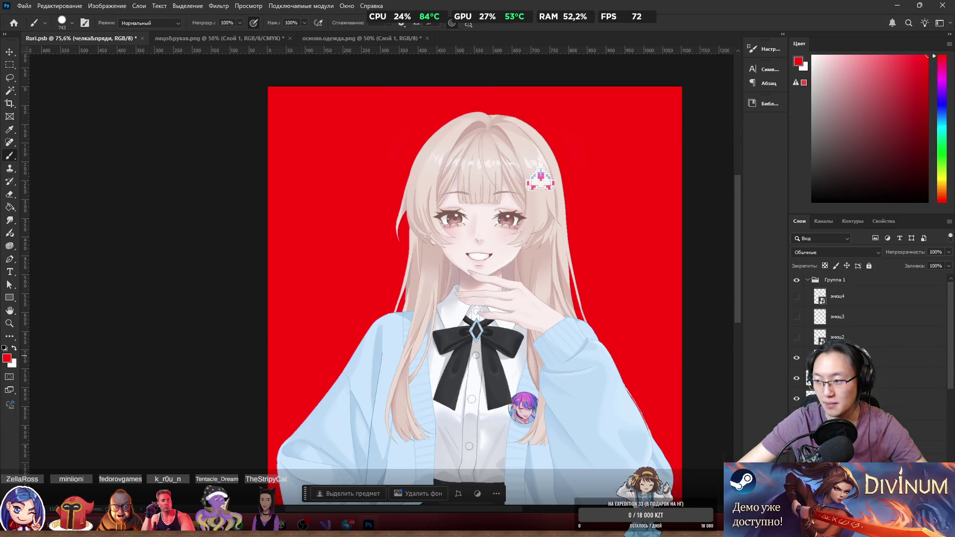
{"action": "scroll", "coordinate": [490, 298], "scroll_direction": "down", "scroll_amount": 3}
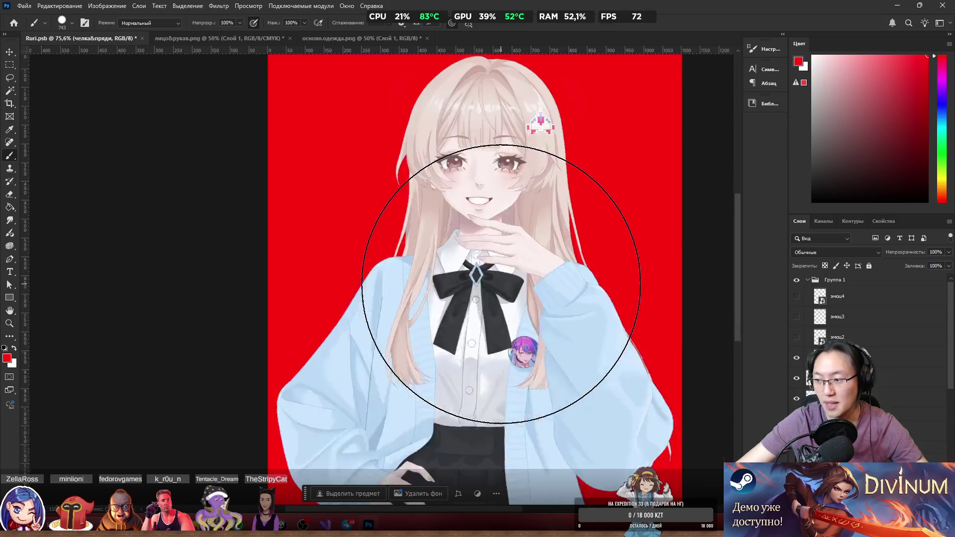
{"action": "scroll", "coordinate": [523, 319], "scroll_direction": "up", "scroll_amount": 10}
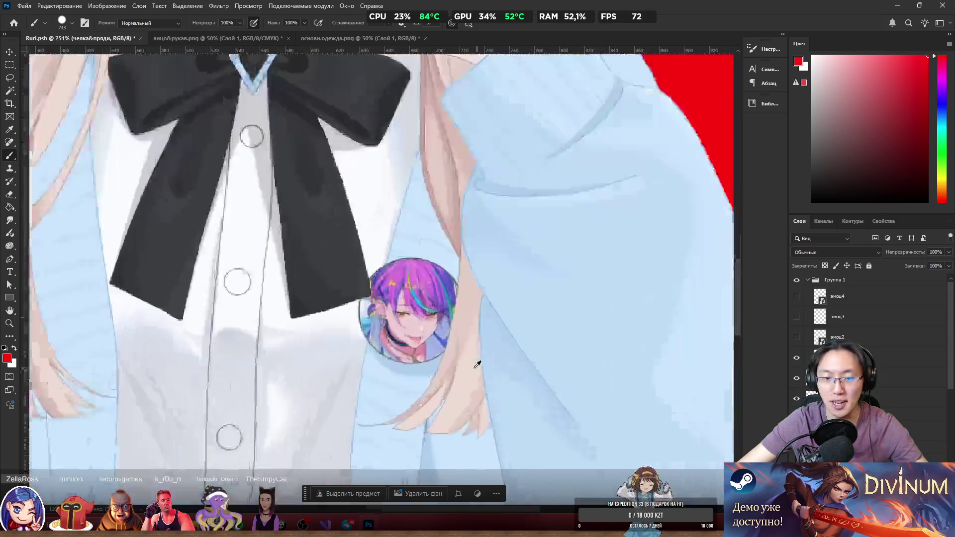
{"action": "scroll", "coordinate": [390, 318], "scroll_direction": "down", "scroll_amount": 8}
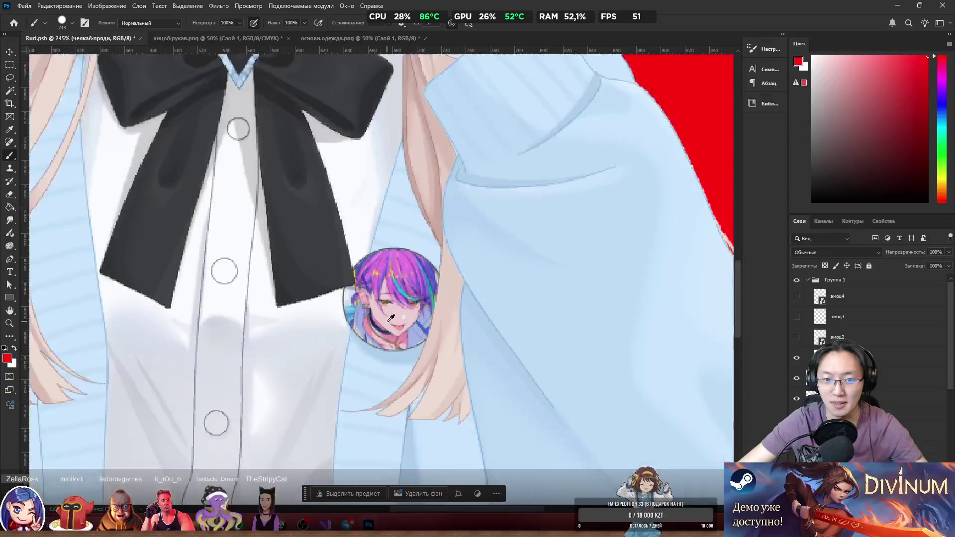
{"action": "scroll", "coordinate": [384, 326], "scroll_direction": "up", "scroll_amount": 5}
{"action": "scroll", "coordinate": [383, 328], "scroll_direction": "up", "scroll_amount": 9}
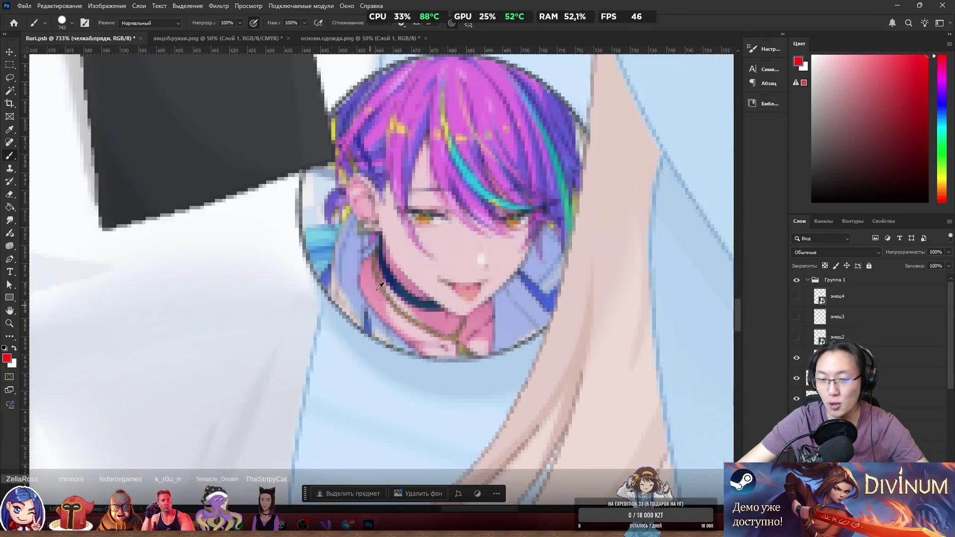
{"action": "scroll", "coordinate": [475, 278], "scroll_direction": "down", "scroll_amount": 8}
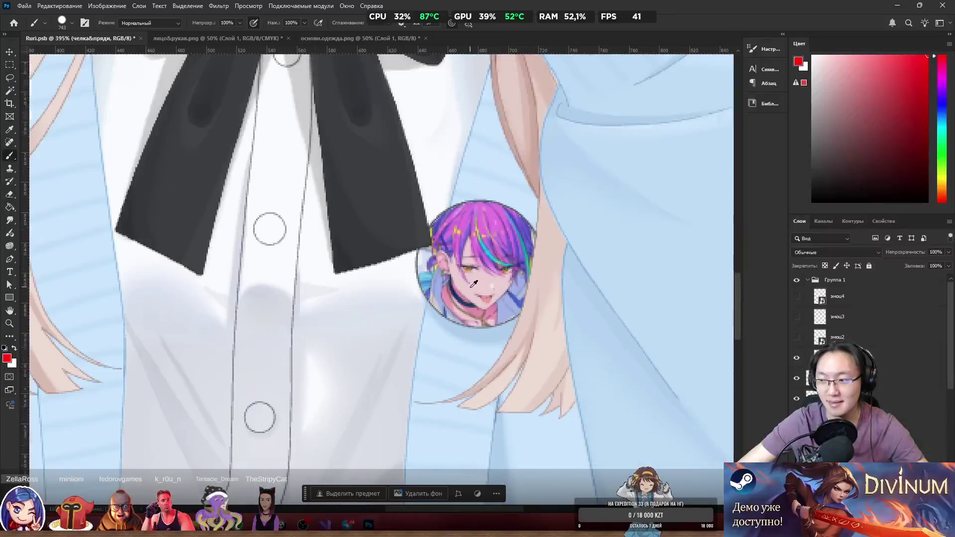
Zoom around the sprite to check the badge, pixel clip and hair placement.
{"action": "key", "text": "alt+Tab"}
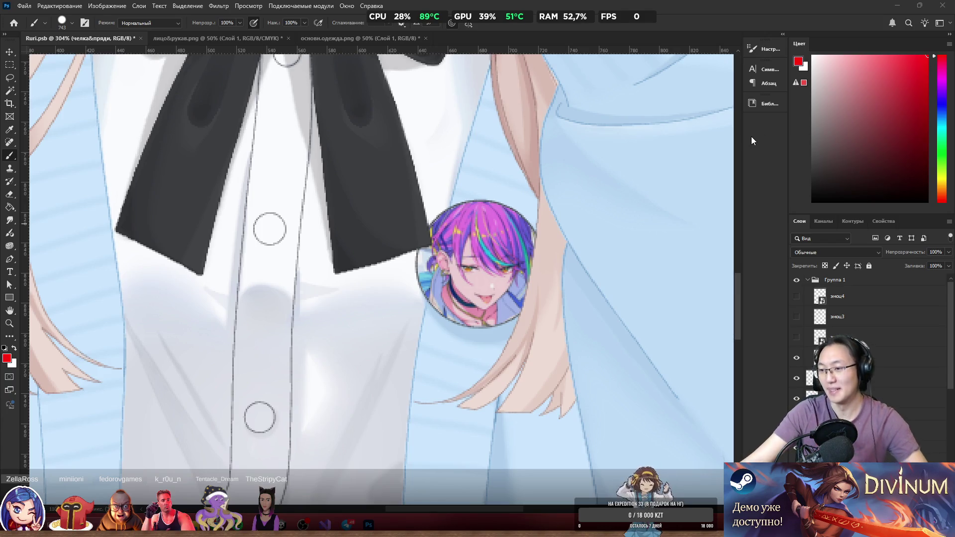
{"action": "scroll", "coordinate": [589, 188], "scroll_direction": "down", "scroll_amount": 5}
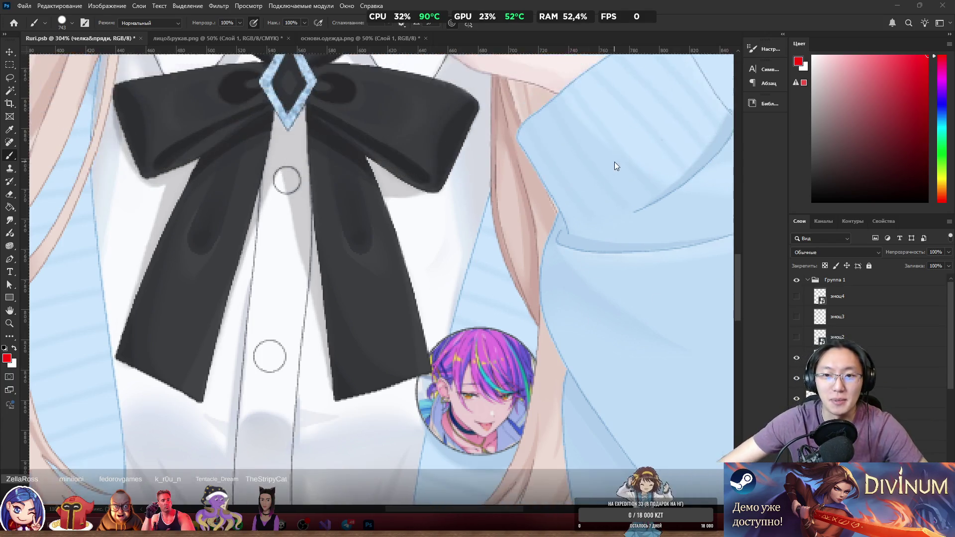
{"action": "scroll", "coordinate": [570, 197], "scroll_direction": "up", "scroll_amount": 3}
{"action": "scroll", "coordinate": [563, 238], "scroll_direction": "up", "scroll_amount": 3}
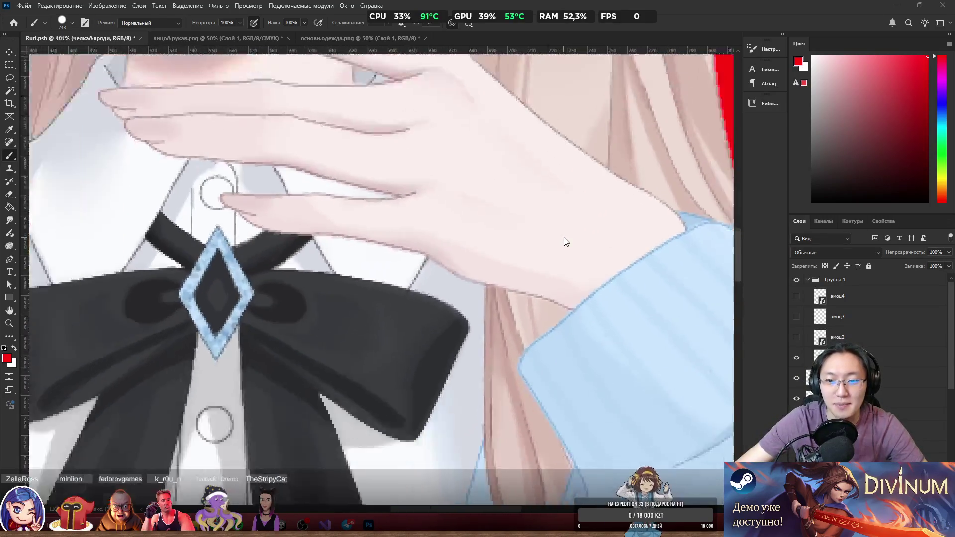
{"action": "scroll", "coordinate": [563, 237], "scroll_direction": "down", "scroll_amount": 5}
{"action": "scroll", "coordinate": [505, 291], "scroll_direction": "up", "scroll_amount": 3}
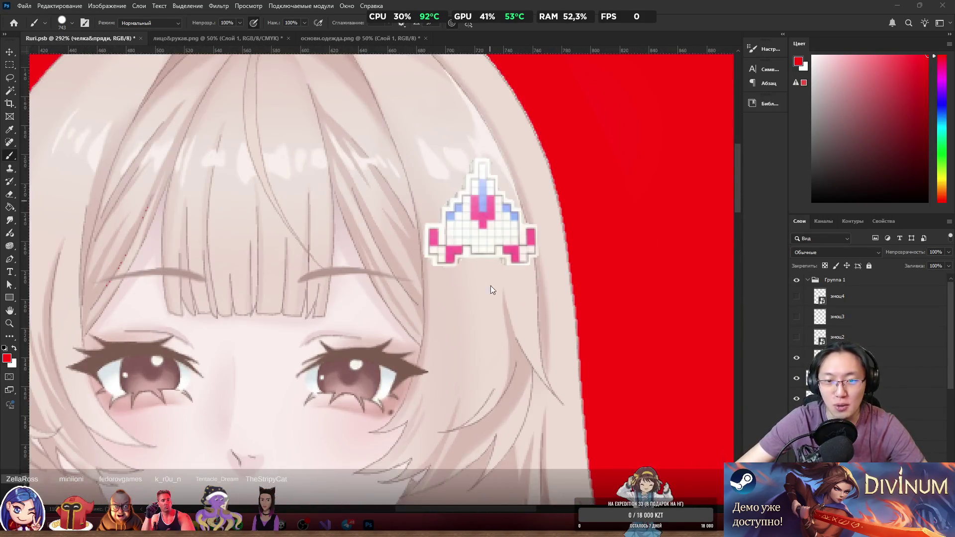
{"action": "scroll", "coordinate": [490, 285], "scroll_direction": "down", "scroll_amount": 5}
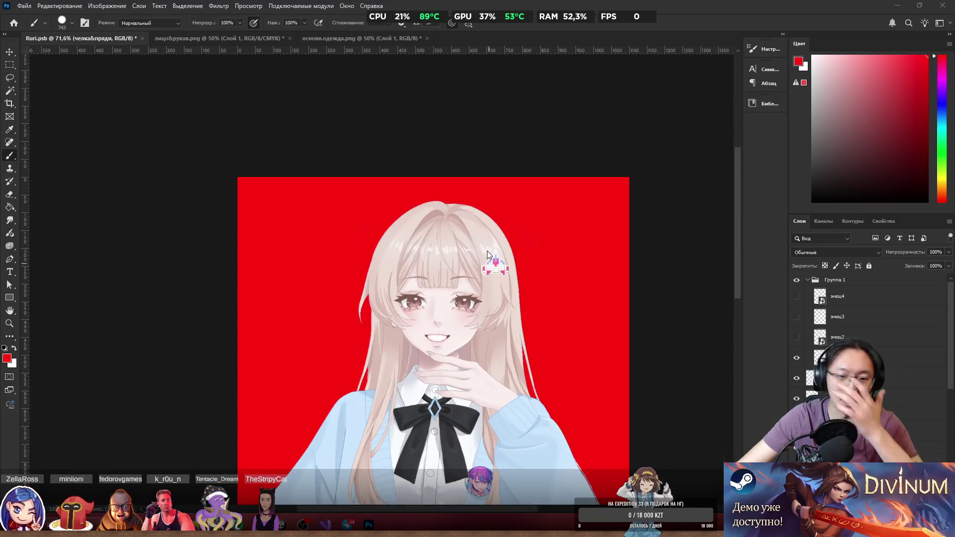
{"action": "scroll", "coordinate": [572, 328], "scroll_direction": "down", "scroll_amount": 3}
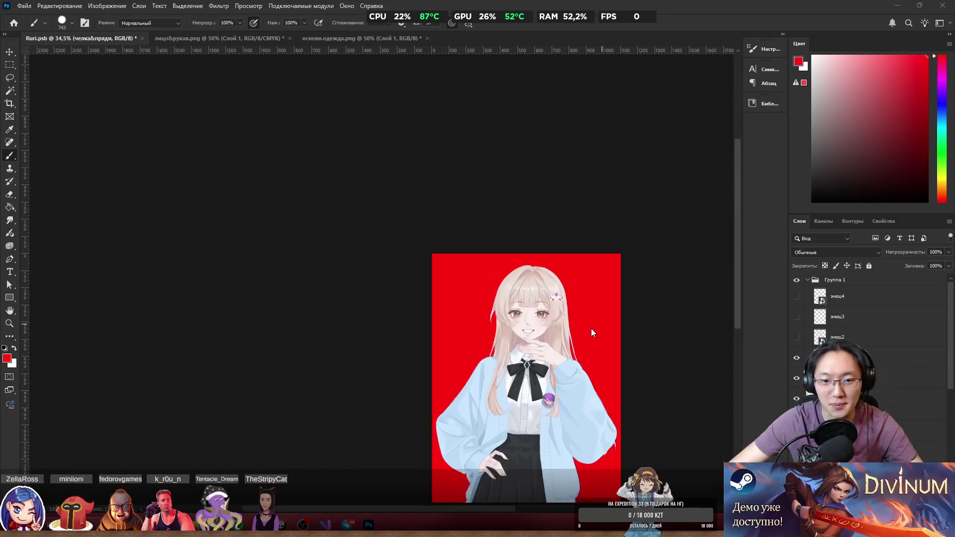
{"action": "scroll", "coordinate": [535, 385], "scroll_direction": "up", "scroll_amount": 3}
{"action": "scroll", "coordinate": [582, 243], "scroll_direction": "up", "scroll_amount": 5}
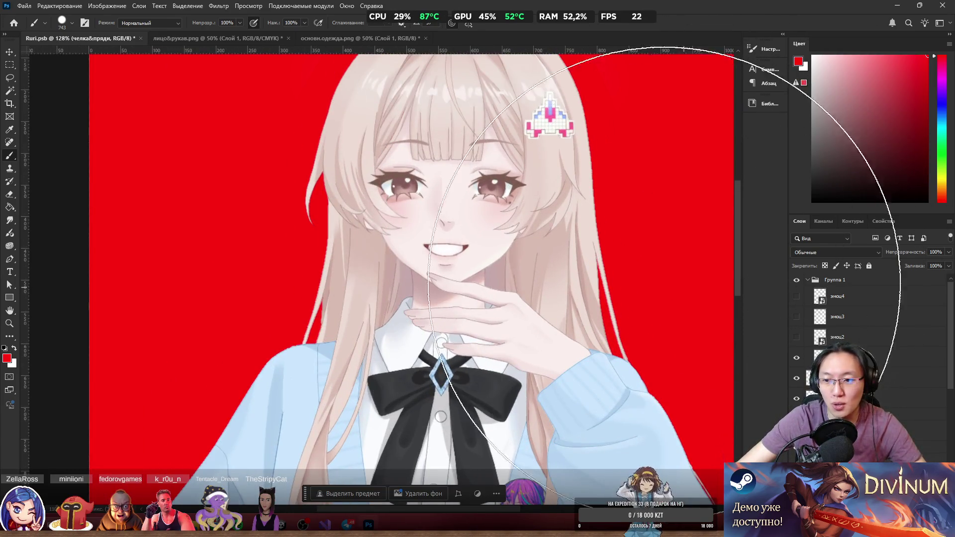
{"action": "mouse_move", "coordinate": [458, 245]}
{"action": "left_mouse_down"}
{"action": "mouse_move", "coordinate": [406, 252]}
{"action": "mouse_move", "coordinate": [486, 292]}
{"action": "left_mouse_up"}
{"action": "scroll", "coordinate": [512, 219], "scroll_direction": "up", "scroll_amount": 5}
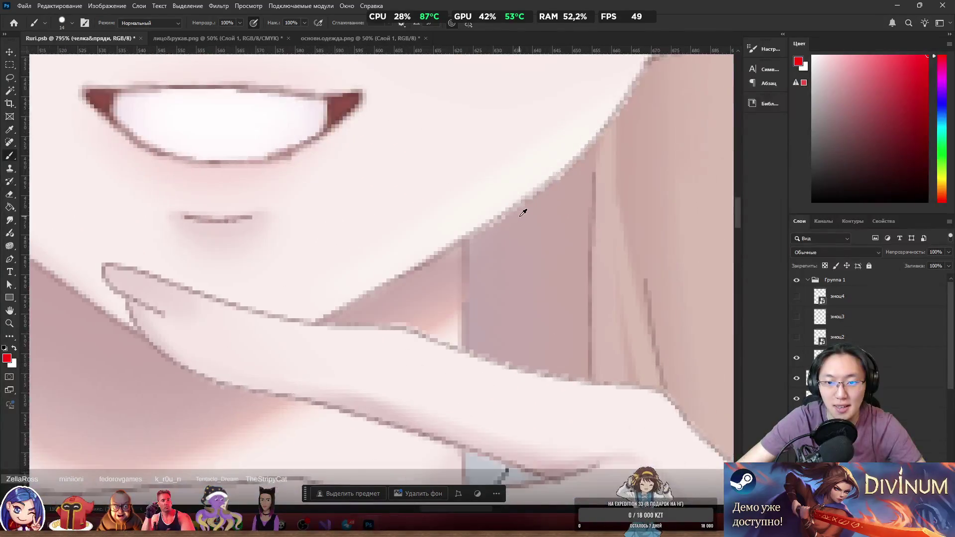
{"action": "scroll", "coordinate": [524, 211], "scroll_direction": "down", "scroll_amount": 6}
{"action": "scroll", "coordinate": [528, 221], "scroll_direction": "up", "scroll_amount": 10}
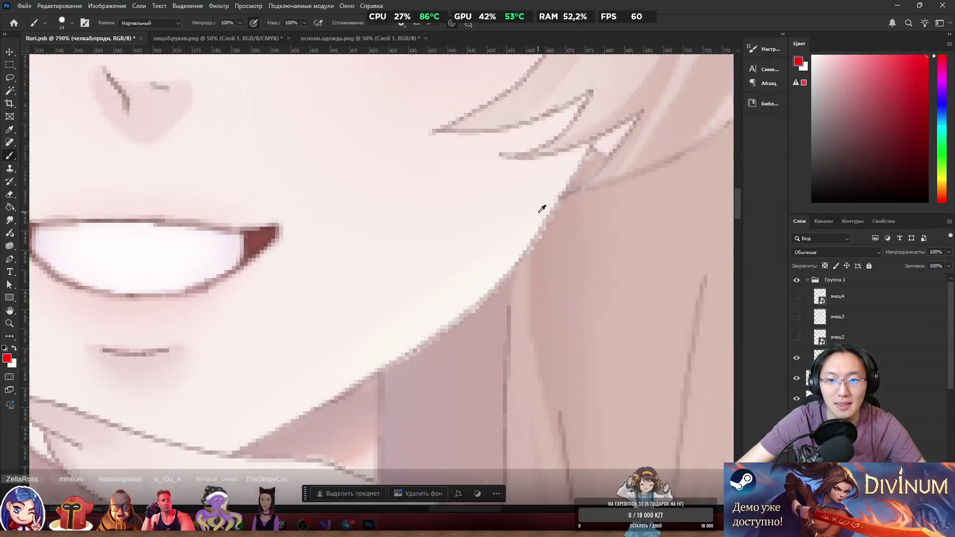
{"action": "left_click", "coordinate": [466, 236], "text": "ctrl"}
{"action": "scroll", "coordinate": [500, 324], "scroll_direction": "down", "scroll_amount": 6}
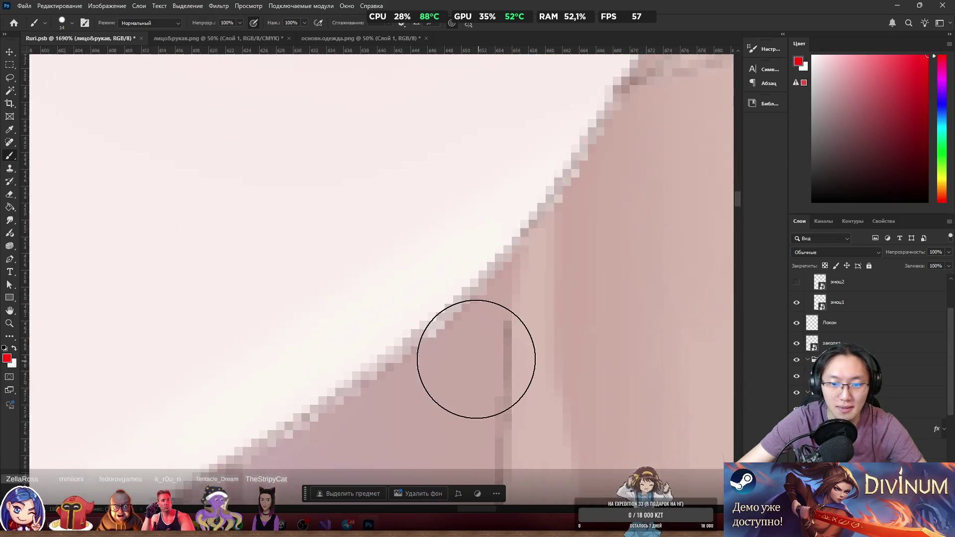
{"action": "scroll", "coordinate": [558, 329], "scroll_direction": "down", "scroll_amount": 3}
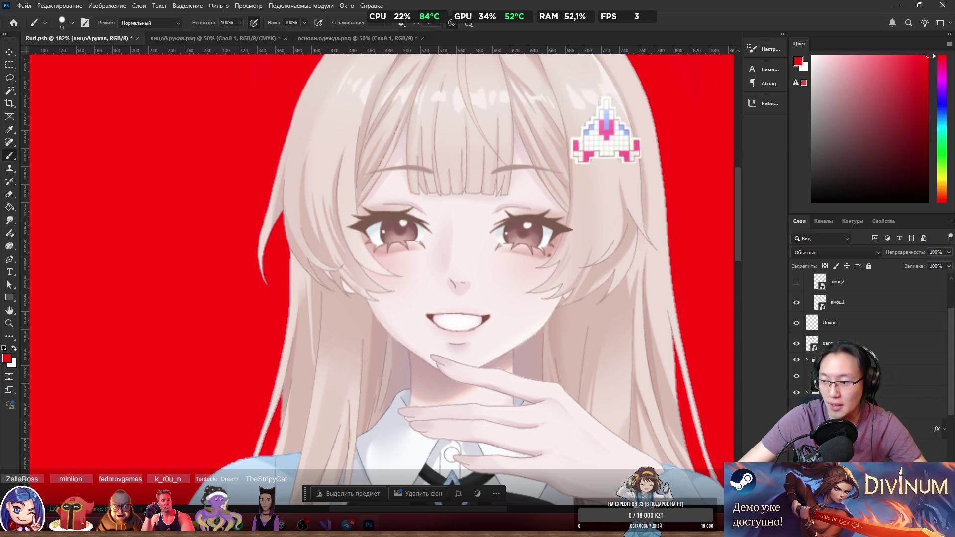
{"action": "scroll", "coordinate": [455, 286], "scroll_direction": "down", "scroll_amount": 2}
{"action": "scroll", "coordinate": [453, 263], "scroll_direction": "up", "scroll_amount": 4}
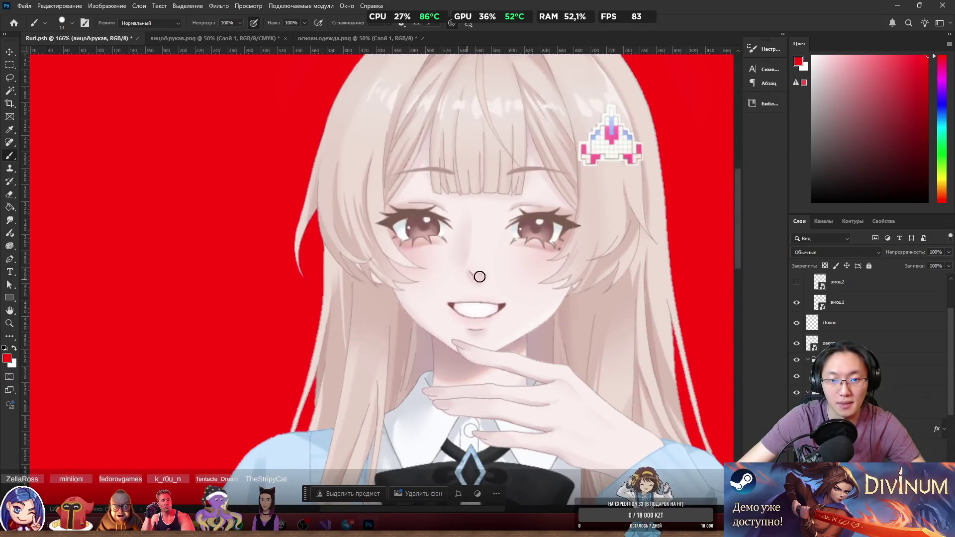
{"action": "scroll", "coordinate": [543, 231], "scroll_direction": "up", "scroll_amount": 2}
{"action": "left_click", "coordinate": [561, 264], "text": "ctrl"}
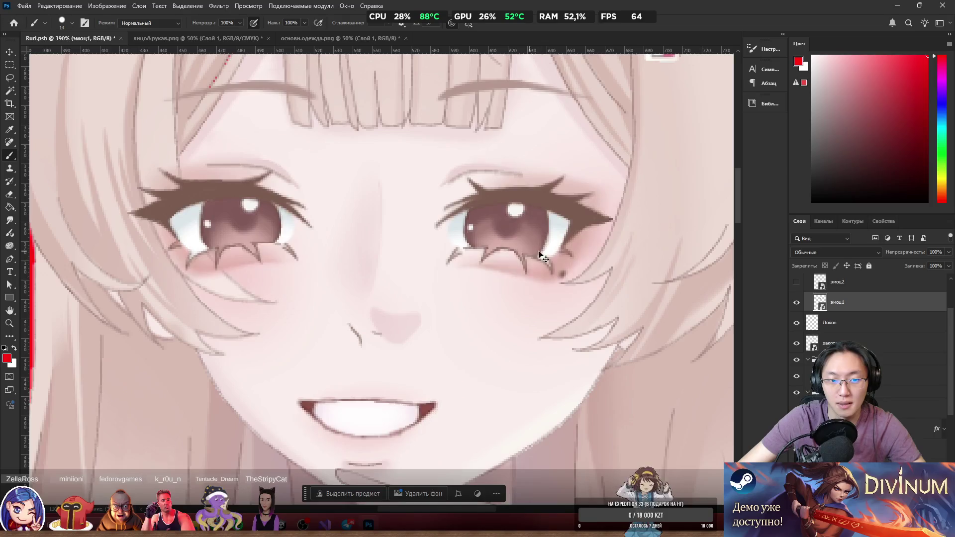
{"action": "scroll", "coordinate": [583, 259], "scroll_direction": "down", "scroll_amount": 10}
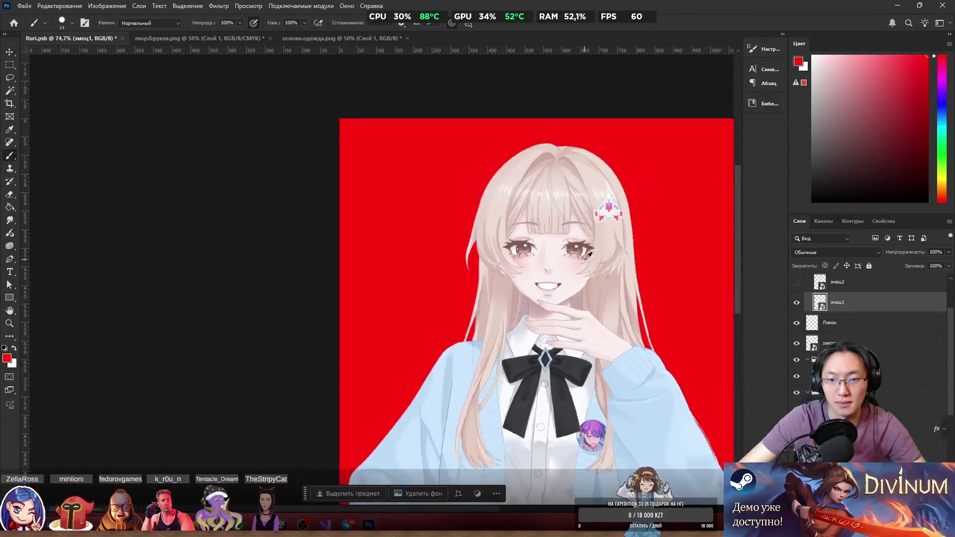
{"action": "scroll", "coordinate": [586, 265], "scroll_direction": "up", "scroll_amount": 5}
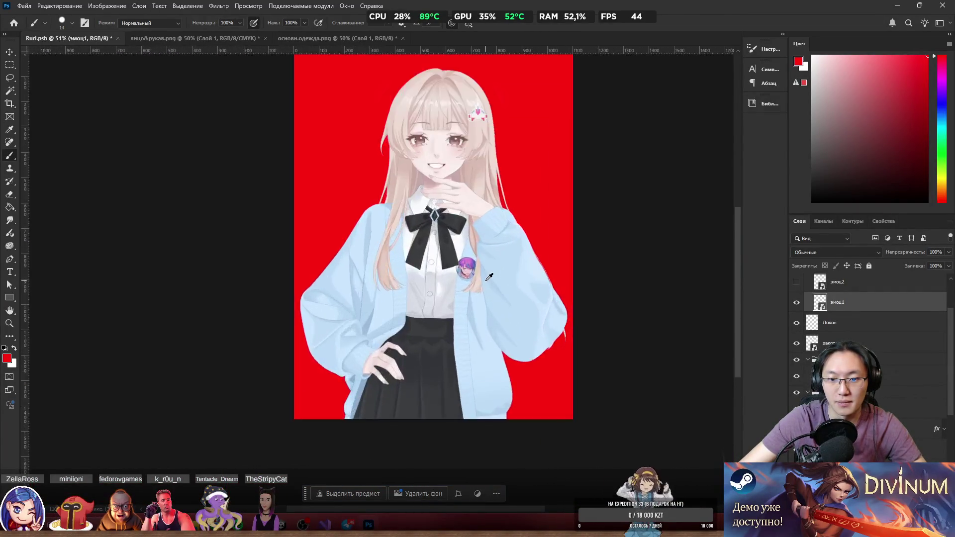
{"action": "scroll", "coordinate": [568, 284], "scroll_direction": "up", "scroll_amount": 3}
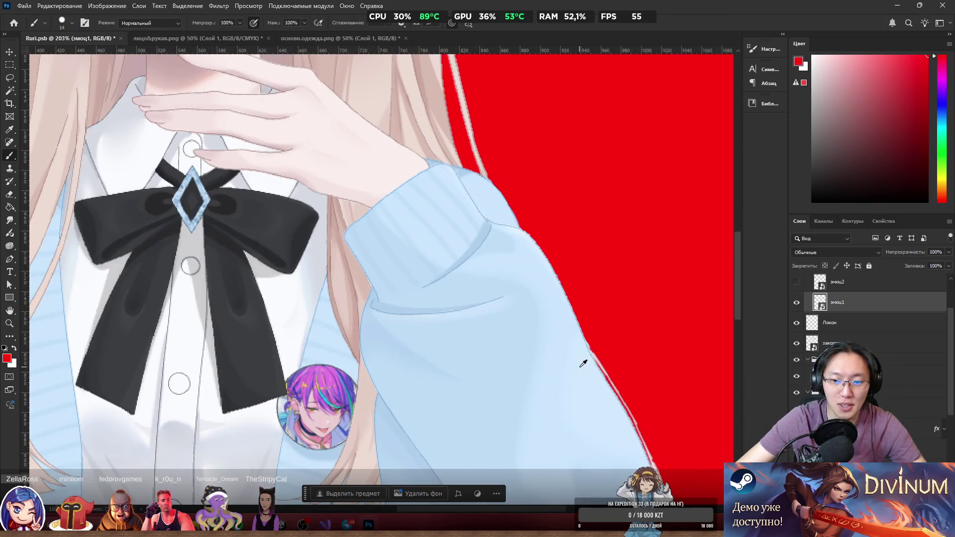
{"action": "scroll", "coordinate": [525, 331], "scroll_direction": "down", "scroll_amount": 3}
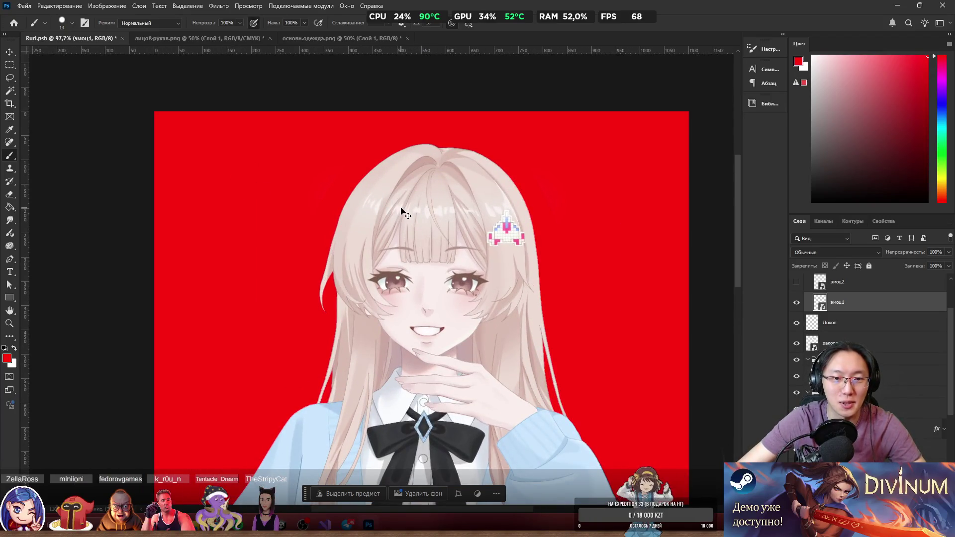
{"action": "scroll", "coordinate": [424, 228], "scroll_direction": "up", "scroll_amount": 2}
{"action": "scroll", "coordinate": [425, 228], "scroll_direction": "up", "scroll_amount": 1}
{"action": "scroll", "coordinate": [348, 323], "scroll_direction": "down", "scroll_amount": 3}
{"action": "left_click", "coordinate": [354, 330], "text": "ctrl"}
{"action": "scroll", "coordinate": [363, 316], "scroll_direction": "down", "scroll_amount": 3}
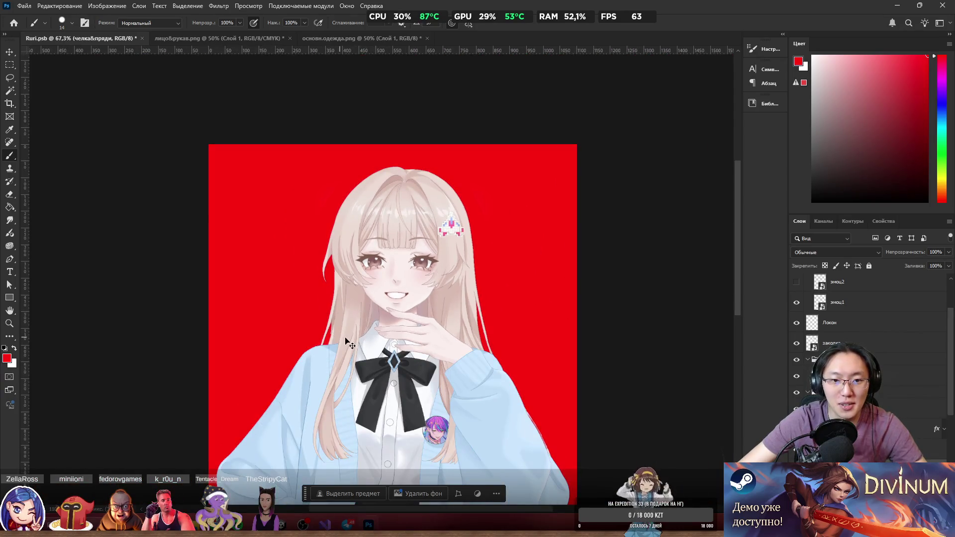
{"action": "scroll", "coordinate": [345, 341], "scroll_direction": "right", "scroll_amount": 2}
{"action": "scroll", "coordinate": [348, 338], "scroll_direction": "down", "scroll_amount": 2}
{"action": "scroll", "coordinate": [358, 328], "scroll_direction": "left", "scroll_amount": 3}
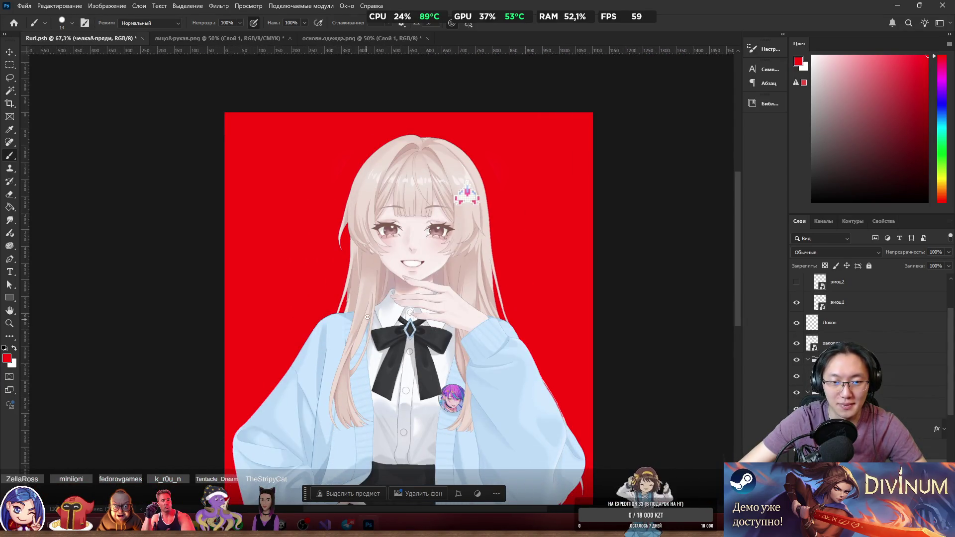
{"action": "scroll", "coordinate": [367, 317], "scroll_direction": "up", "scroll_amount": 3}
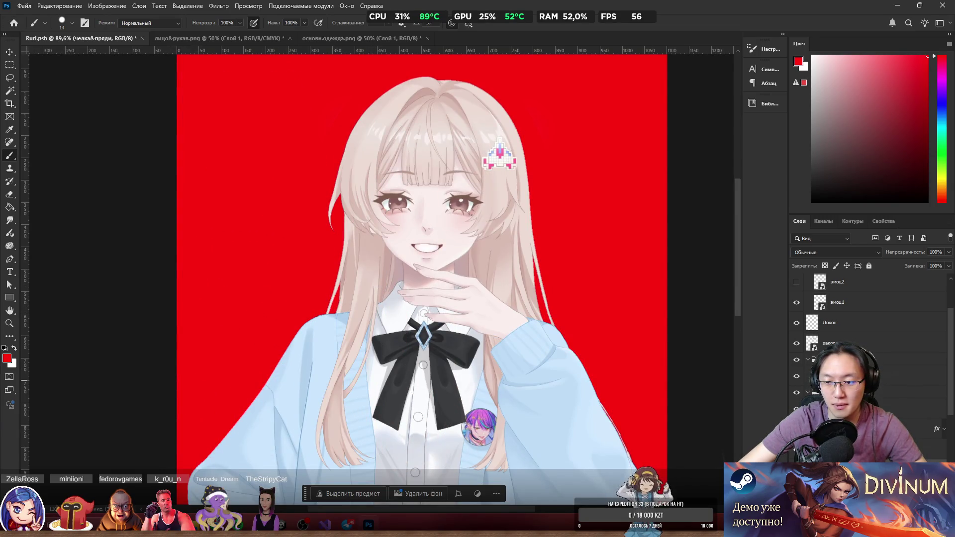
{"action": "scroll", "coordinate": [381, 276], "scroll_direction": "up", "scroll_amount": 1}
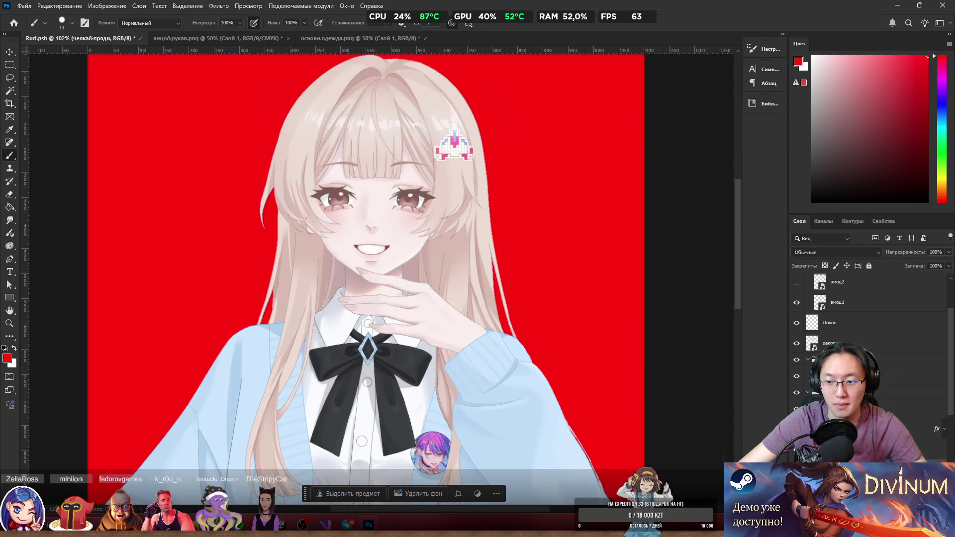
{"action": "left_click", "coordinate": [796, 376], "text": "alt"}
Lasso the long left hair strand and cut it onto its own layer with Layer via Cut.
{"action": "left_click_drag", "start_coordinate": [299, 254], "coordinate": [283, 249]}
{"action": "key", "text": "l"}
{"action": "mouse_move", "coordinate": [355, 145]}
{"action": "left_mouse_down"}
{"action": "mouse_move", "coordinate": [360, 365]}
{"action": "mouse_move", "coordinate": [226, 366]}
{"action": "left_mouse_up"}
{"action": "left_click_drag", "start_coordinate": [282, 212], "coordinate": [334, 137]}
{"action": "scroll", "coordinate": [315, 112], "scroll_direction": "up", "scroll_amount": 5}
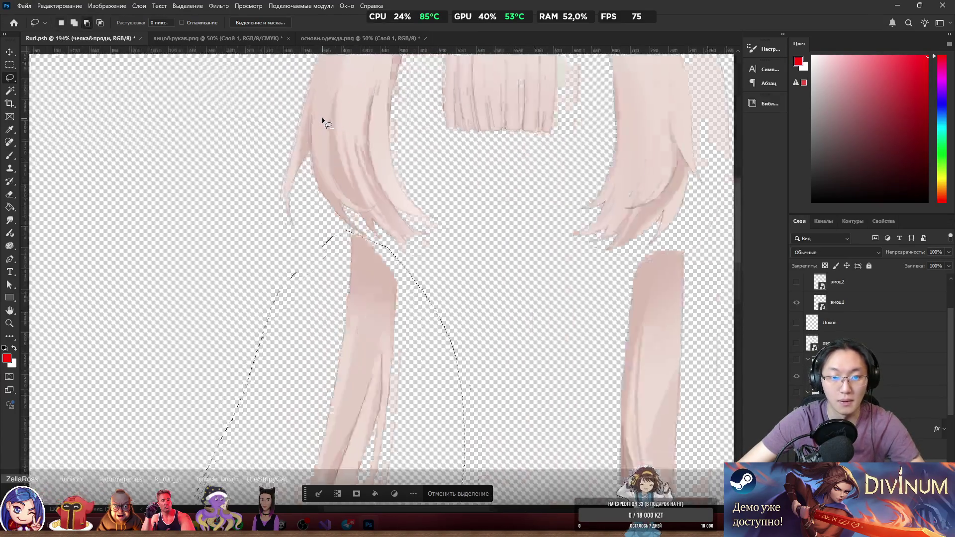
{"action": "scroll", "coordinate": [387, 281], "scroll_direction": "up", "scroll_amount": 1}
{"action": "mouse_move", "coordinate": [371, 254]}
{"action": "left_mouse_down"}
{"action": "mouse_move", "coordinate": [406, 254]}
{"action": "mouse_move", "coordinate": [433, 271]}
{"action": "left_mouse_up"}
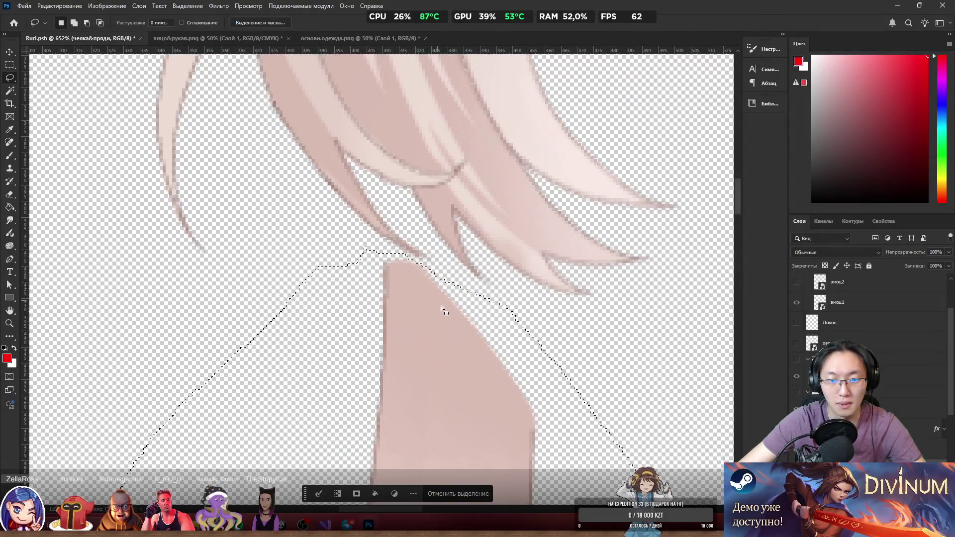
{"action": "scroll", "coordinate": [437, 304], "scroll_direction": "down", "scroll_amount": 5}
{"action": "scroll", "coordinate": [427, 306], "scroll_direction": "down", "scroll_amount": 3}
{"action": "right_click", "coordinate": [430, 300]}
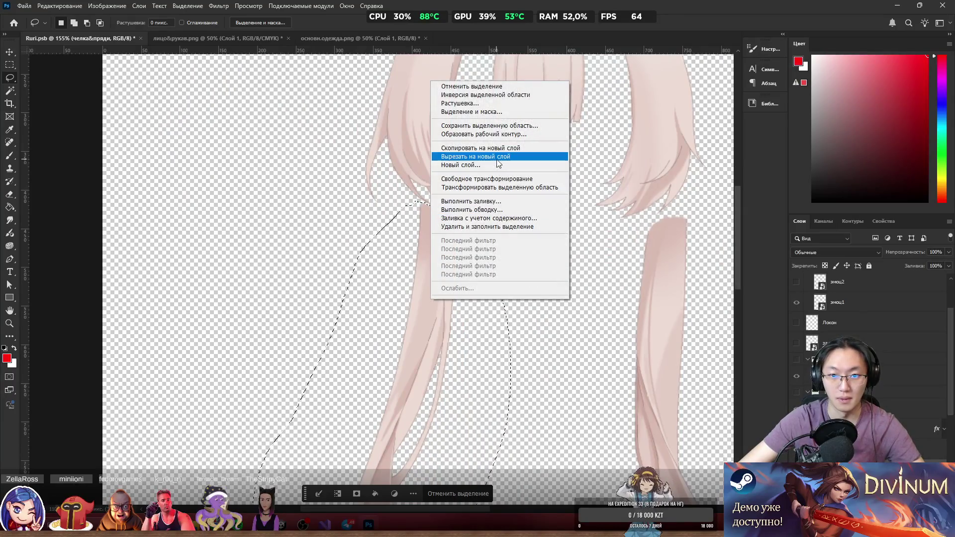
{"action": "left_click", "coordinate": [497, 157]}
Lasso the long right hair strand and cut it off челка&пряди onto its own layer.
{"action": "scroll", "coordinate": [672, 318], "scroll_direction": "down", "scroll_amount": 2}
{"action": "scroll", "coordinate": [533, 298], "scroll_direction": "right", "scroll_amount": 3}
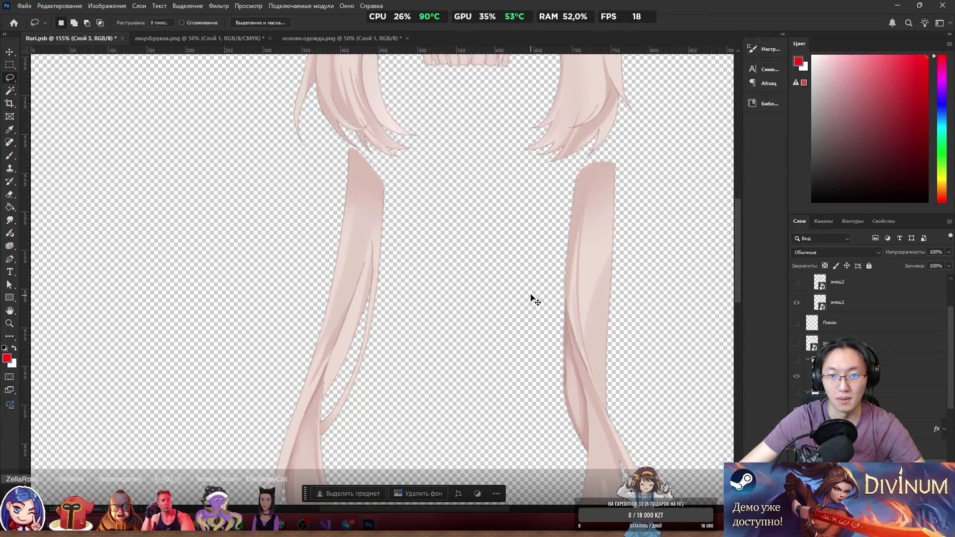
{"action": "scroll", "coordinate": [588, 174], "scroll_direction": "down", "scroll_amount": 4}
{"action": "mouse_move", "coordinate": [593, 175]}
{"action": "left_mouse_down"}
{"action": "mouse_move", "coordinate": [527, 324]}
{"action": "mouse_move", "coordinate": [541, 225]}
{"action": "left_mouse_up"}
{"action": "mouse_move", "coordinate": [549, 190]}
{"action": "left_mouse_down"}
{"action": "mouse_move", "coordinate": [562, 172]}
{"action": "mouse_move", "coordinate": [589, 173]}
{"action": "left_mouse_up"}
{"action": "scroll", "coordinate": [586, 150], "scroll_direction": "up", "scroll_amount": 3}
{"action": "scroll", "coordinate": [585, 151], "scroll_direction": "up", "scroll_amount": 5}
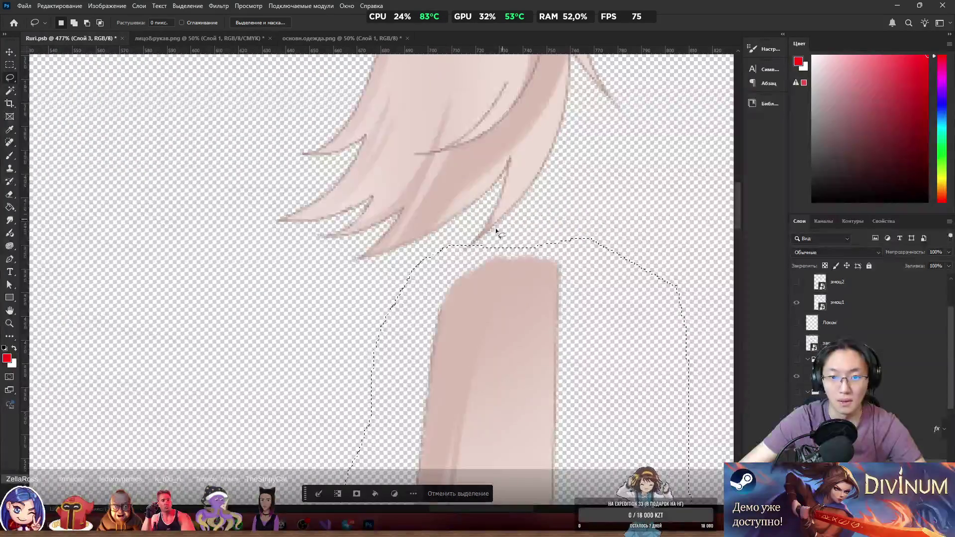
{"action": "mouse_move", "coordinate": [450, 237]}
{"action": "left_mouse_down"}
{"action": "mouse_move", "coordinate": [508, 240]}
{"action": "mouse_move", "coordinate": [469, 233]}
{"action": "mouse_move", "coordinate": [482, 220]}
{"action": "mouse_move", "coordinate": [517, 249]}
{"action": "left_mouse_up"}
{"action": "scroll", "coordinate": [519, 259], "scroll_direction": "down", "scroll_amount": 4}
{"action": "right_click", "coordinate": [525, 277]}
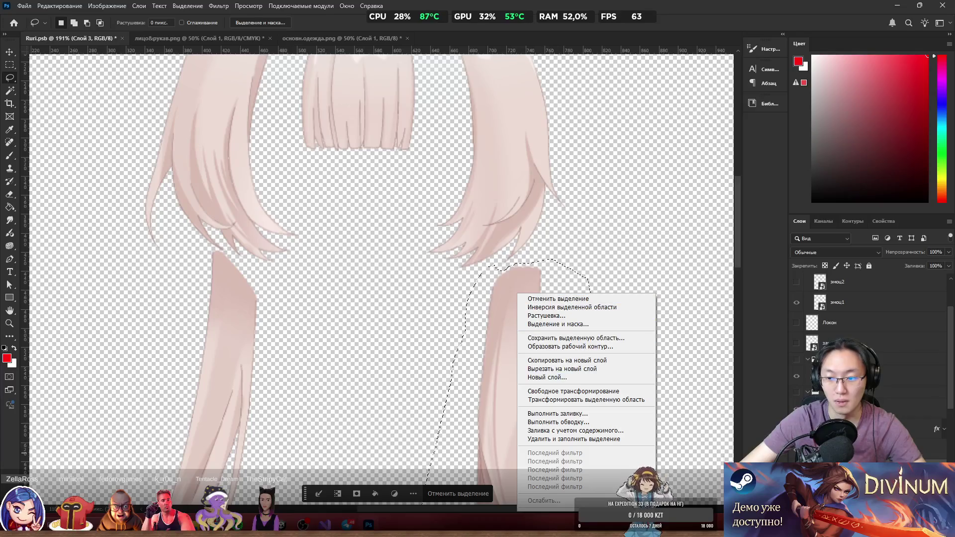
{"action": "left_click", "coordinate": [547, 380]}
{"action": "right_click", "coordinate": [513, 321]}
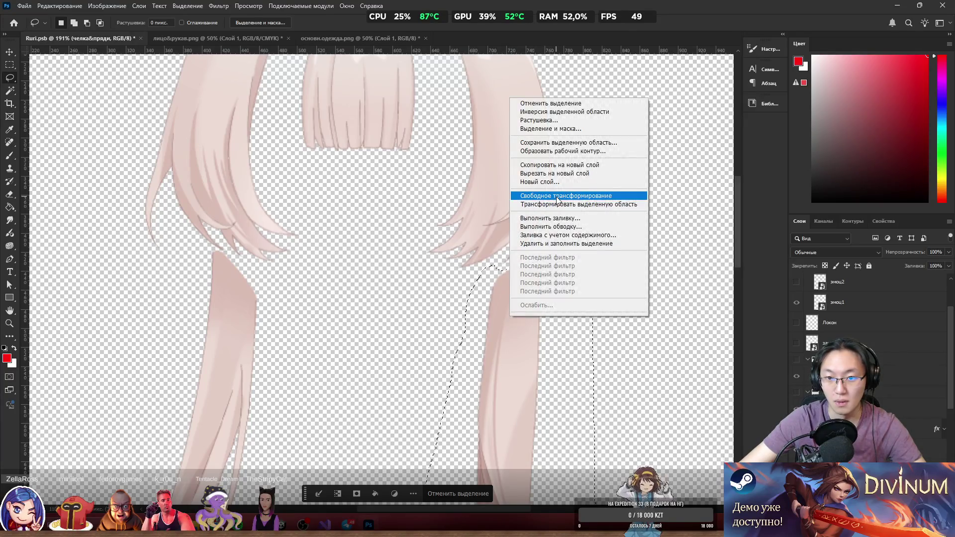
{"action": "left_click", "coordinate": [547, 173]}
Rename the two new strand layers Прядь пра and Прядь лев.
{"action": "scroll", "coordinate": [855, 348], "scroll_direction": "down", "scroll_amount": 3}
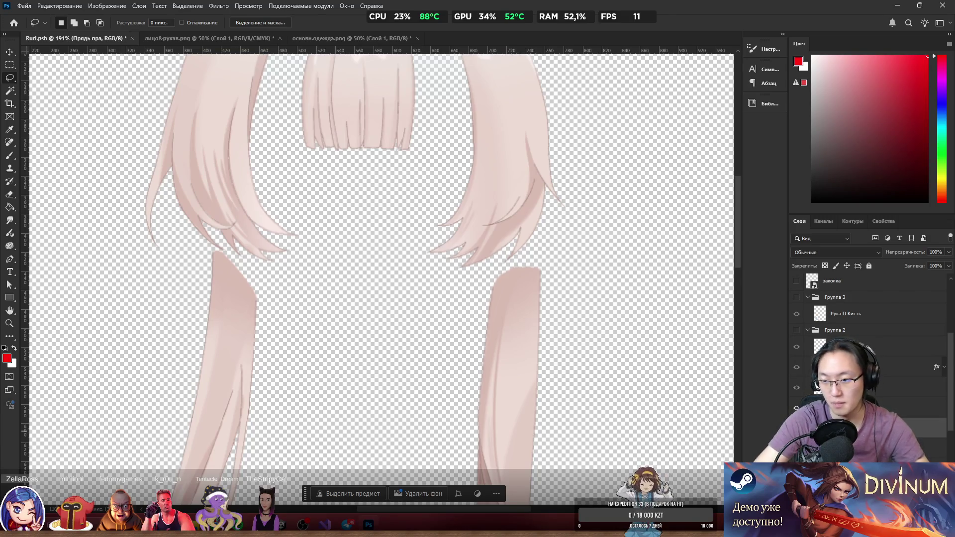
{"action": "left_click", "coordinate": [845, 407]}
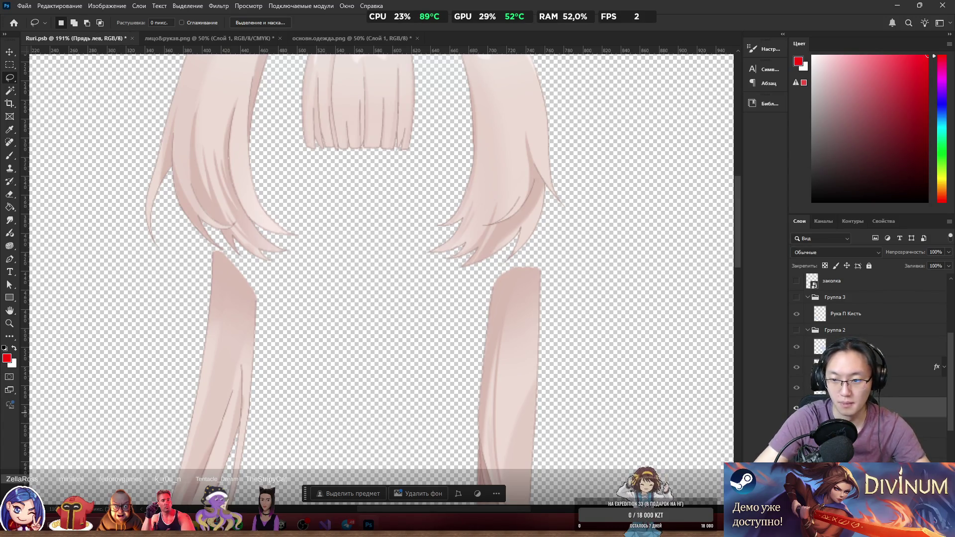
{"action": "scroll", "coordinate": [466, 270], "scroll_direction": "down", "scroll_amount": 5}
{"action": "scroll", "coordinate": [412, 301], "scroll_direction": "up", "scroll_amount": 3}
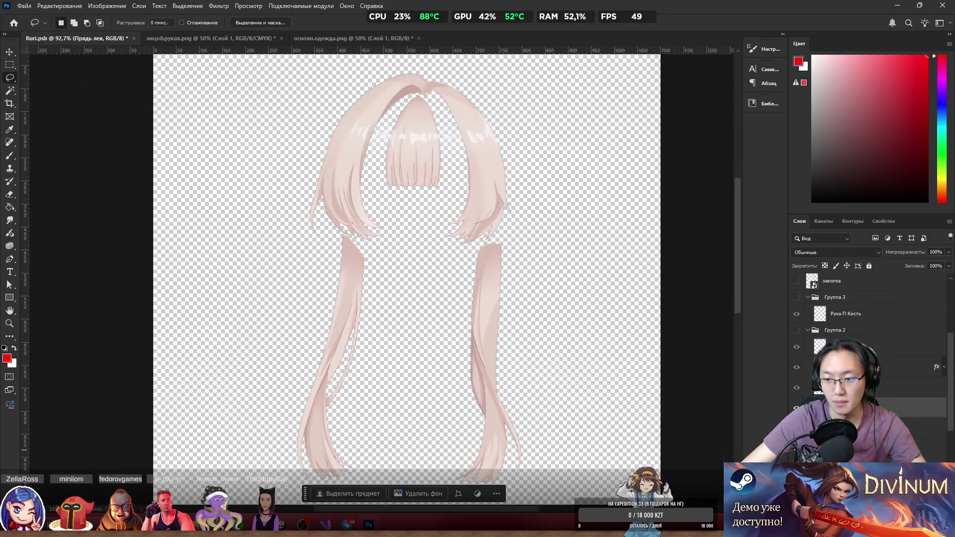
{"action": "key", "text": "ctrl+comma"}
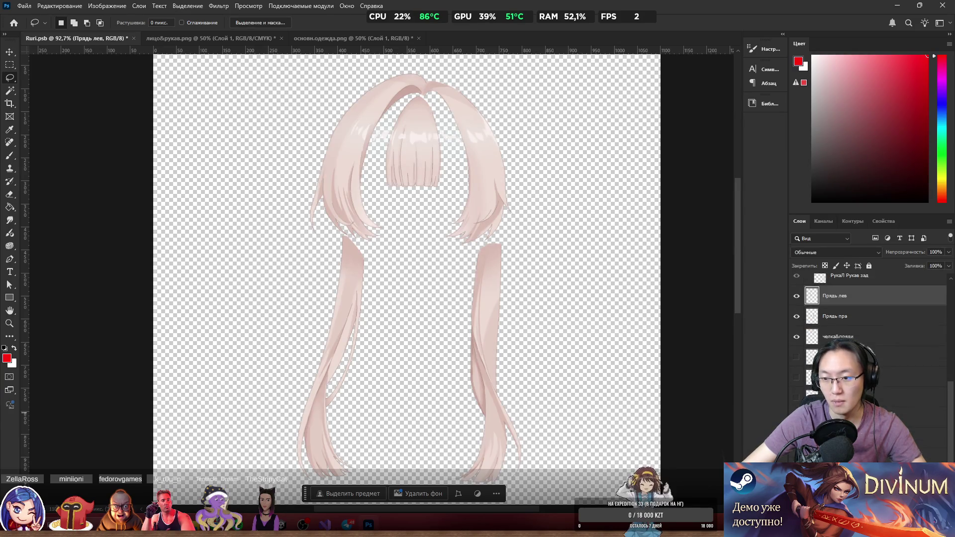
Make the hidden body, hair clip and emotion layers visible again.
{"action": "left_click_drag", "start_coordinate": [796, 357], "coordinate": [796, 418]}
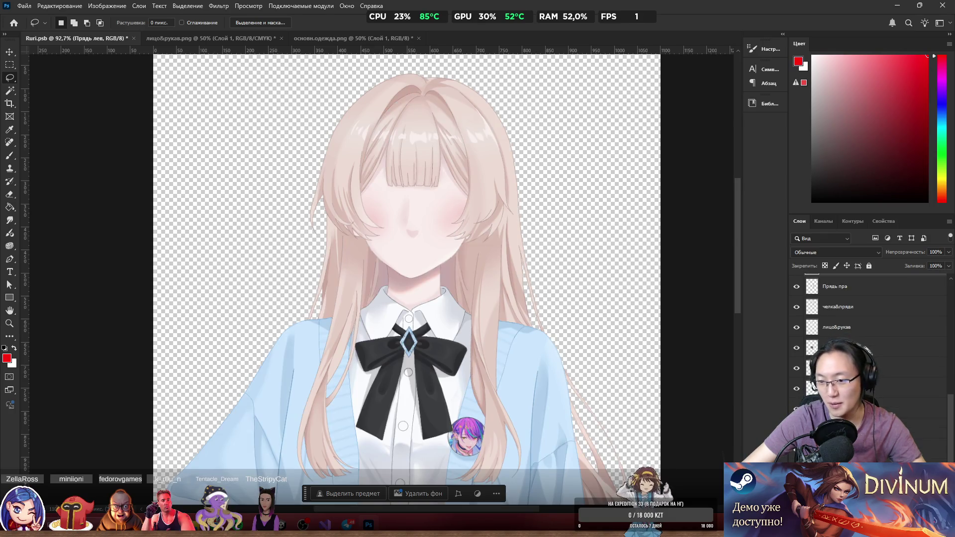
{"action": "scroll", "coordinate": [868, 348], "scroll_direction": "up", "scroll_amount": 5}
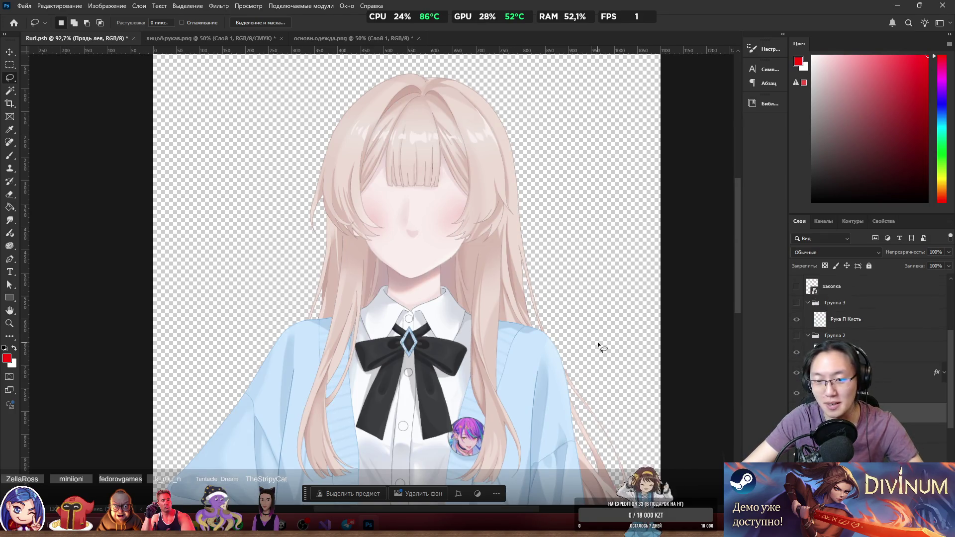
{"action": "scroll", "coordinate": [598, 338], "scroll_direction": "down", "scroll_amount": 3}
{"action": "scroll", "coordinate": [598, 335], "scroll_direction": "up", "scroll_amount": 1}
{"action": "scroll", "coordinate": [845, 324], "scroll_direction": "up", "scroll_amount": 3}
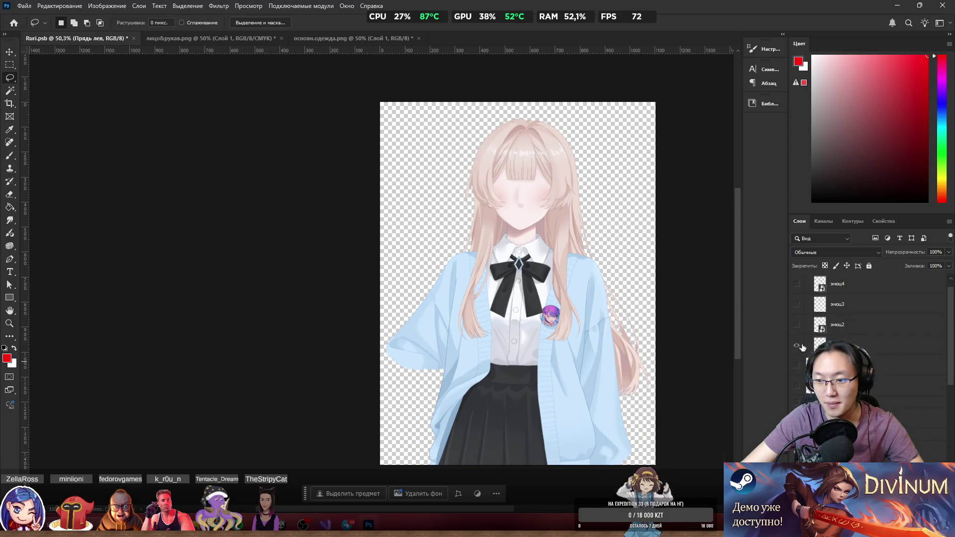
{"action": "scroll", "coordinate": [802, 347], "scroll_direction": "up", "scroll_amount": 1}
{"action": "left_click", "coordinate": [799, 380]}
{"action": "left_click", "coordinate": [802, 389]}
{"action": "left_click_drag", "start_coordinate": [796, 343], "coordinate": [798, 327]}
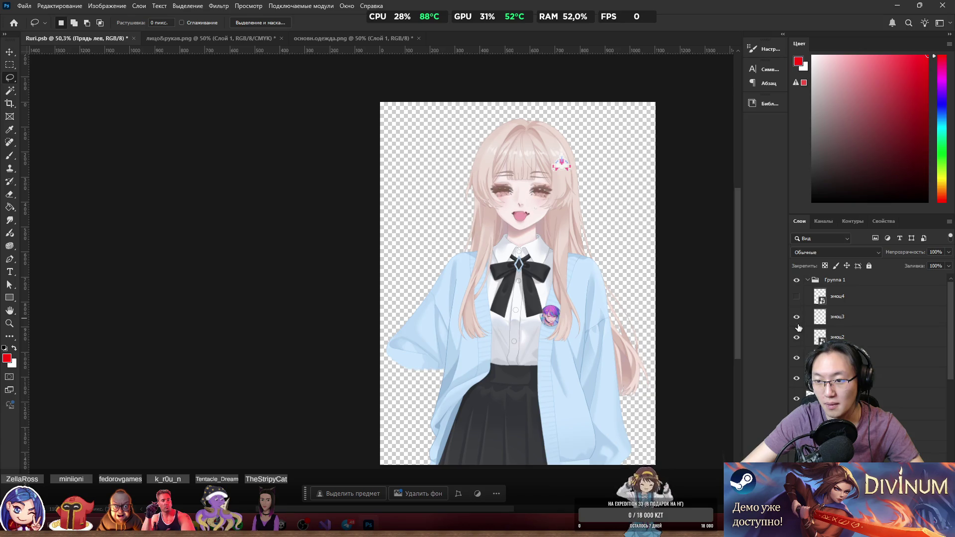
{"action": "left_click_drag", "start_coordinate": [799, 294], "coordinate": [797, 338]}
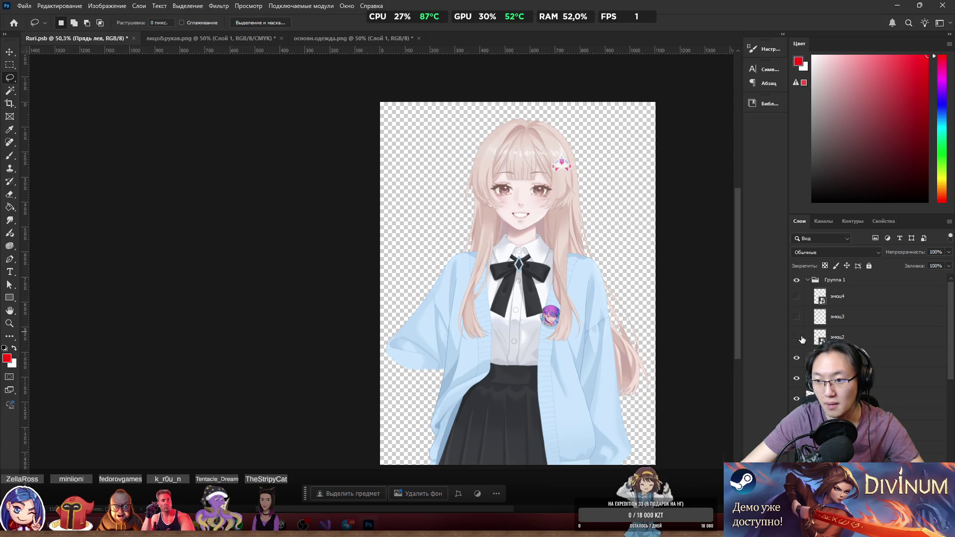
Show the hand-on-hip and hand-to-chin arm groups, toggling each to compare.
{"action": "scroll", "coordinate": [820, 341], "scroll_direction": "down", "scroll_amount": 3}
{"action": "left_click", "coordinate": [795, 341]}
{"action": "left_click", "coordinate": [795, 341]}
{"action": "left_click", "coordinate": [796, 341]}
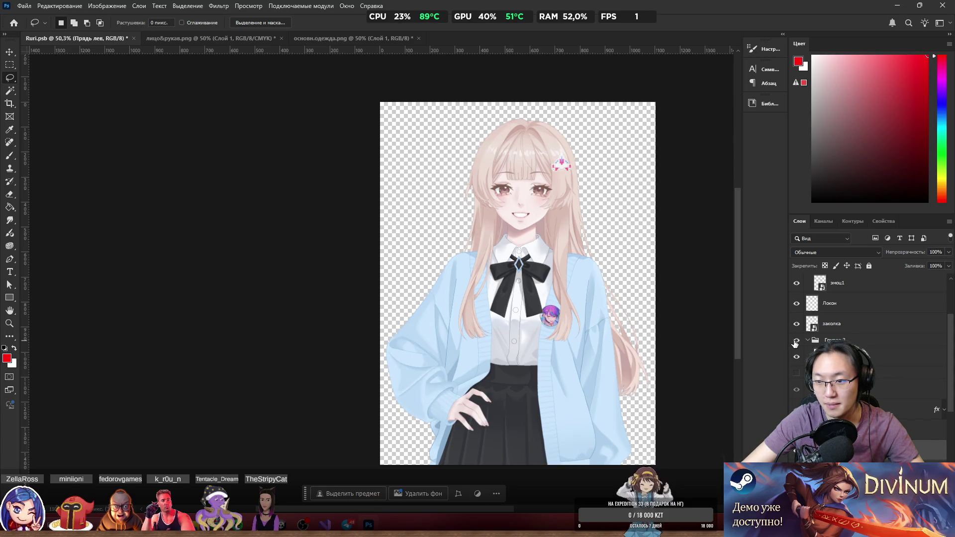
{"action": "scroll", "coordinate": [817, 338], "scroll_direction": "down", "scroll_amount": 2}
{"action": "left_click", "coordinate": [797, 314]}
{"action": "left_click", "coordinate": [796, 314]}
{"action": "left_click", "coordinate": [796, 315]}
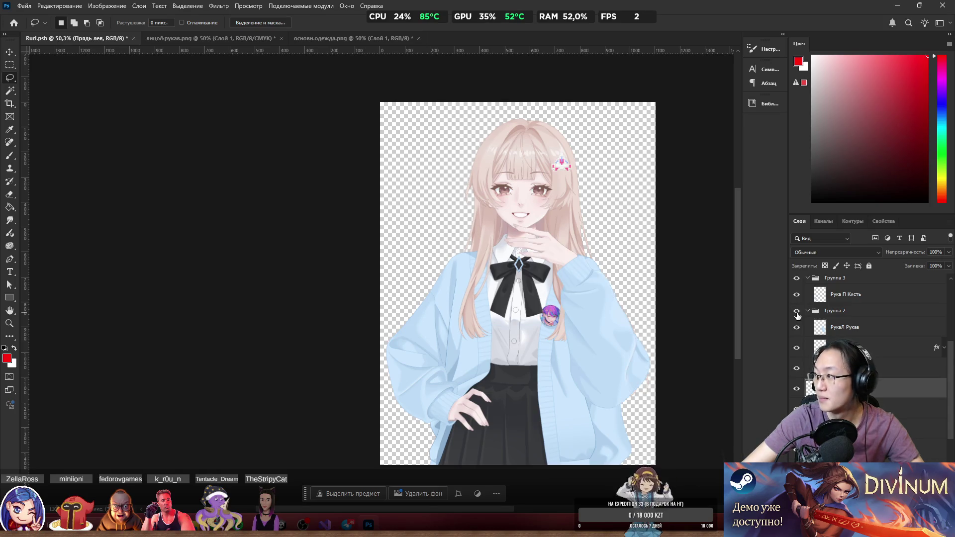
{"action": "left_click", "coordinate": [797, 315]}
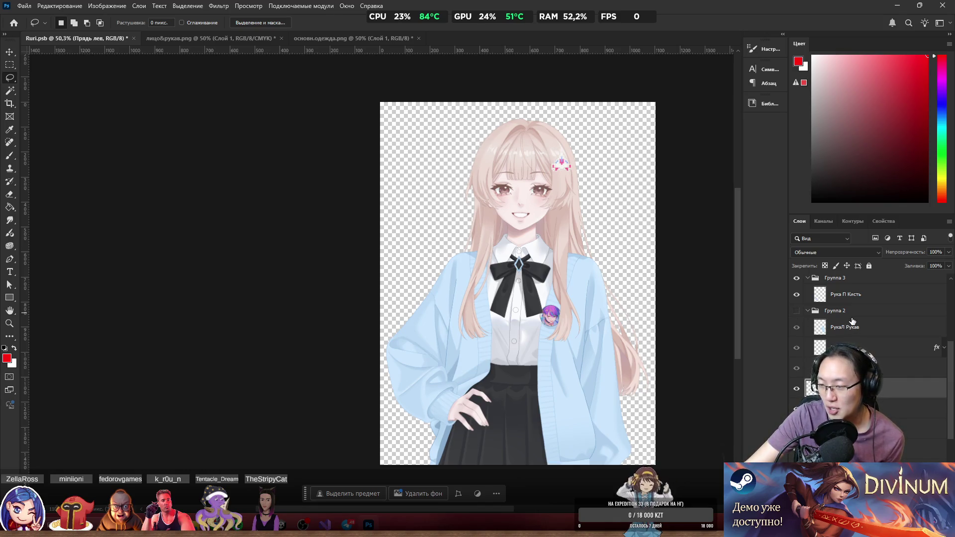
Switch to the HandleGlass.cs script in Visual Studio, then launch a new browser window.
{"action": "left_click", "coordinate": [325, 524]}
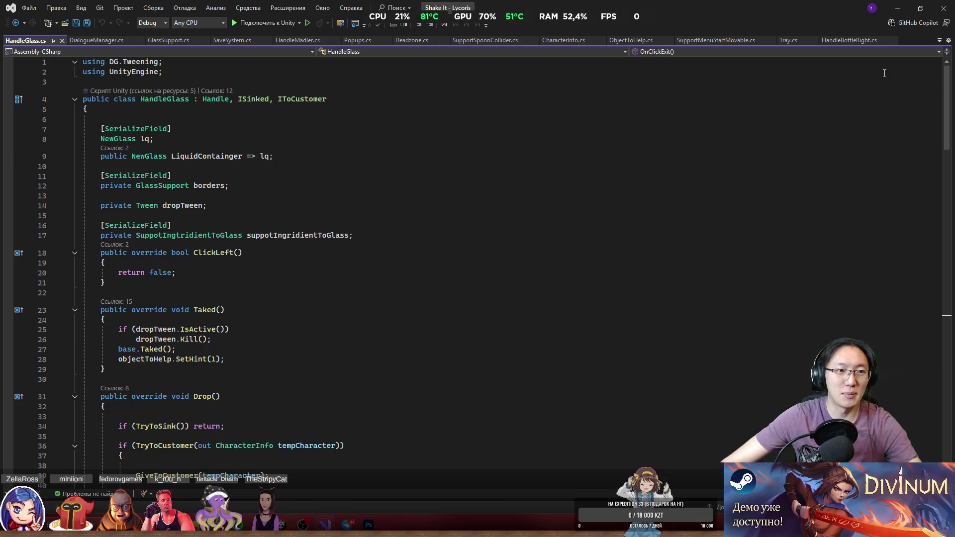
{"action": "key", "text": "super+1"}
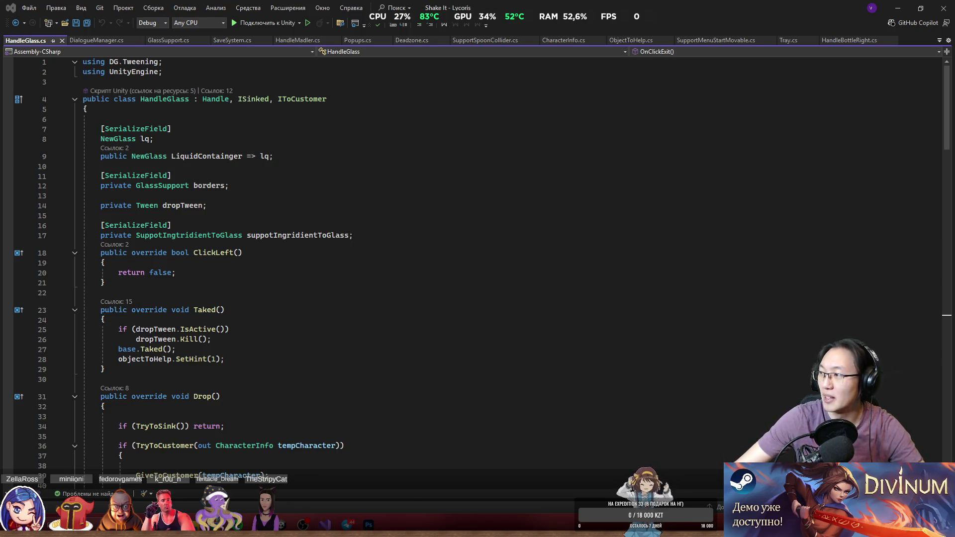
Search Google Images for 'проджект секай' and enlarge the character lineup image.
{"action": "type", "text": "сх"}
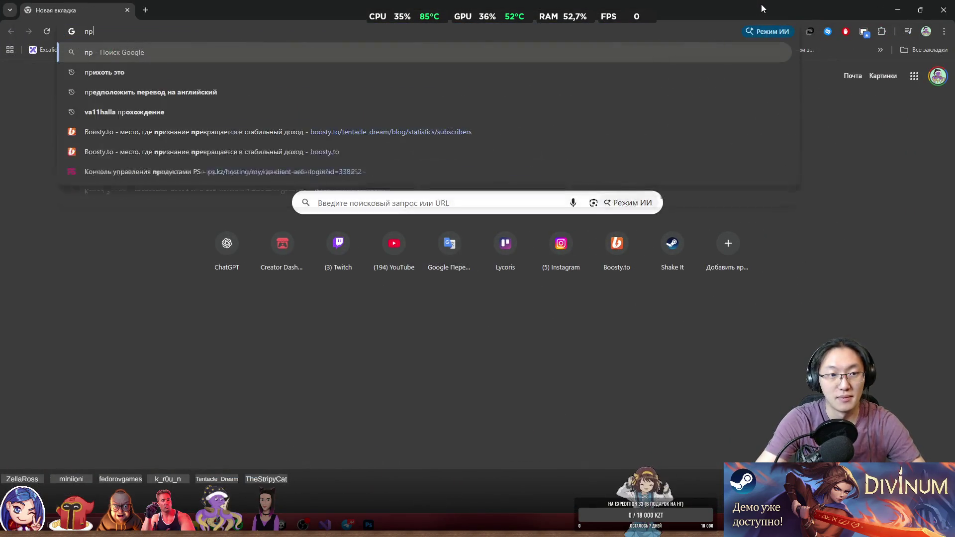
{"action": "key", "text": "BackSpace"}
{"action": "key", "text": "BackSpace"}
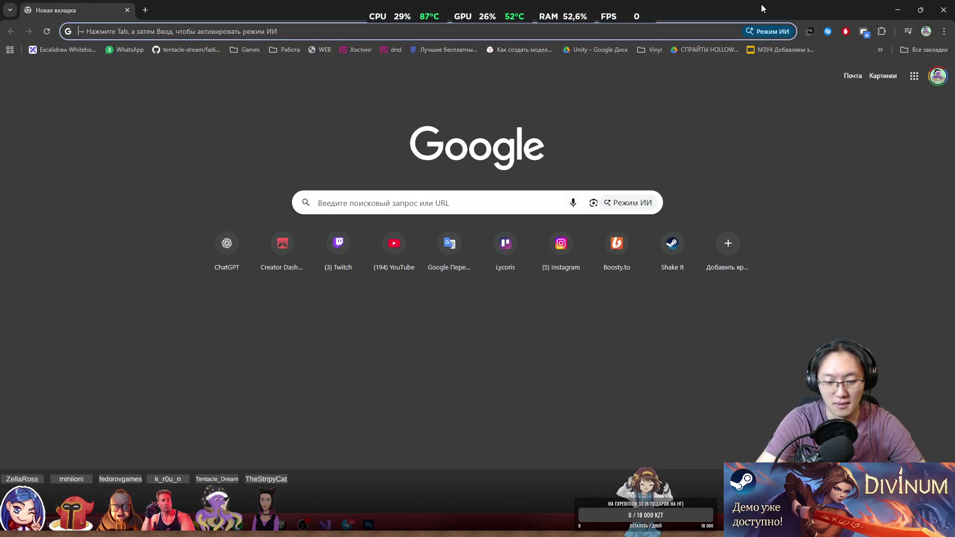
{"action": "type", "text": "проджект се"}
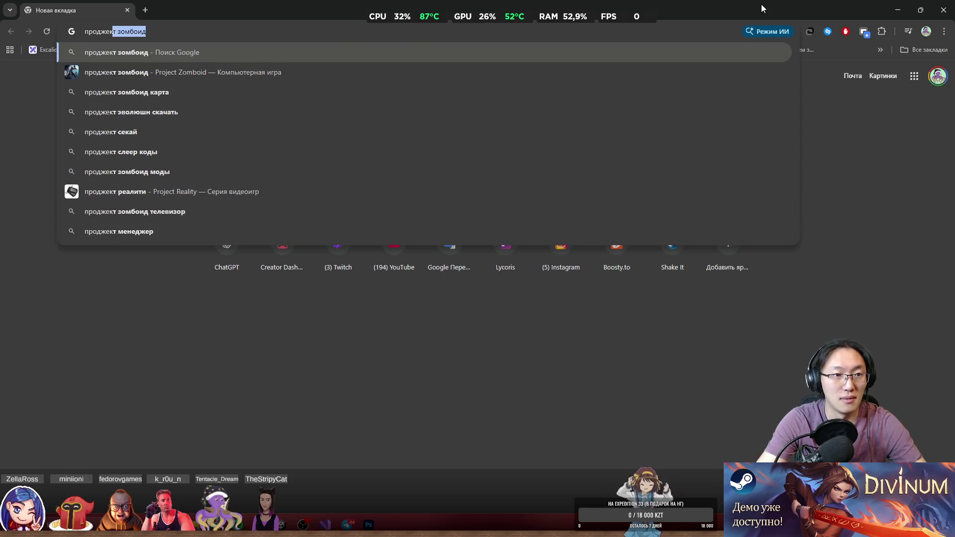
{"action": "key", "text": "Return"}
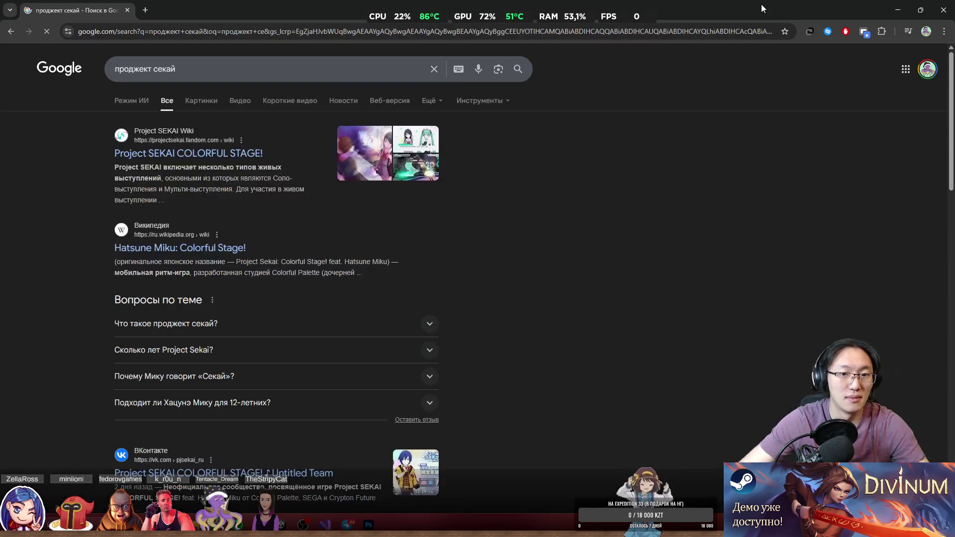
{"action": "left_click", "coordinate": [203, 102]}
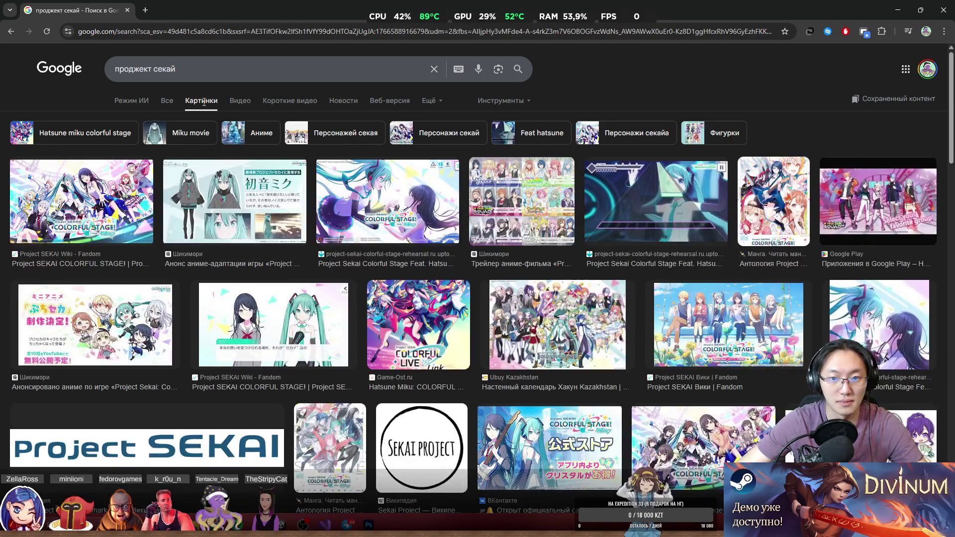
{"action": "left_click", "coordinate": [535, 211]}
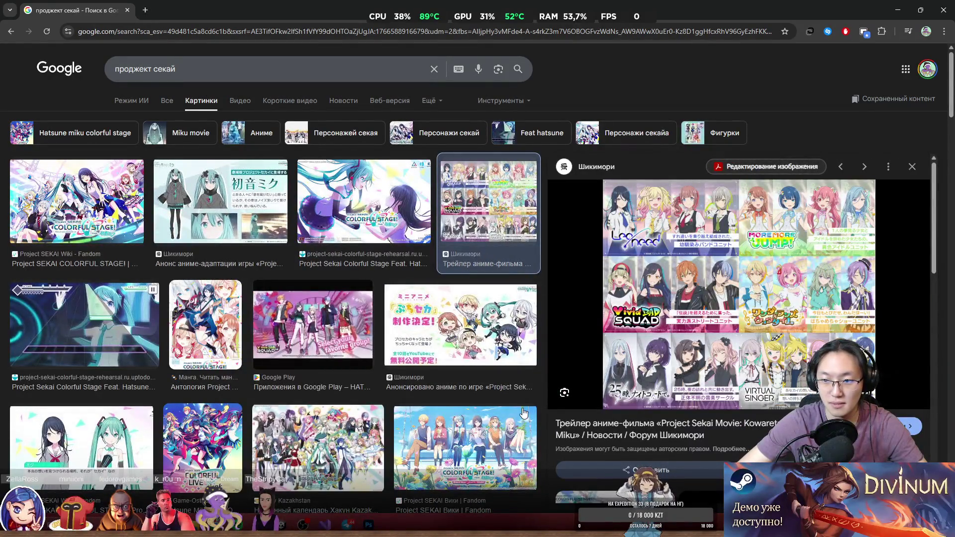
Glance back at the Ruri sprite, then return to the image results in a smaller browser window.
{"action": "left_click", "coordinate": [367, 523]}
{"action": "scroll", "coordinate": [572, 345], "scroll_direction": "up", "scroll_amount": 5}
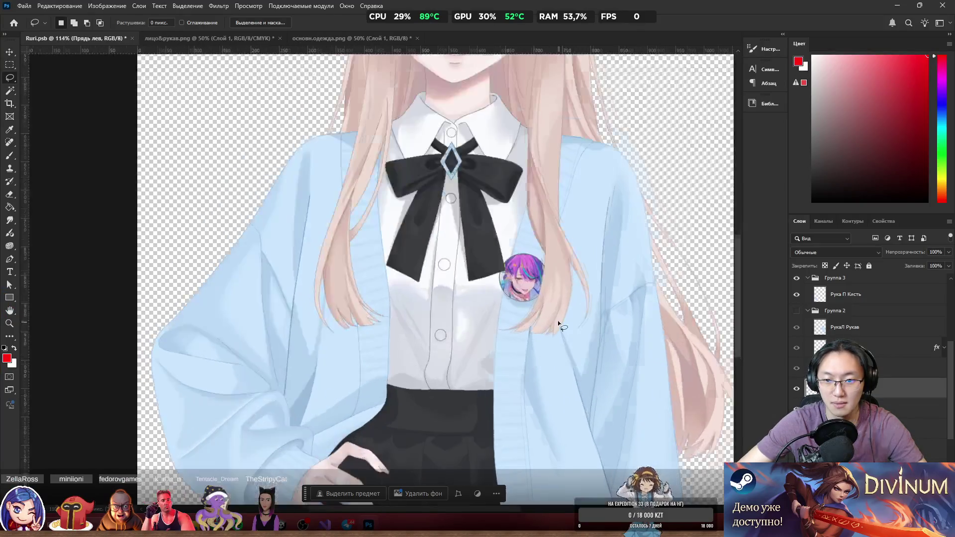
{"action": "key", "text": "super+Tab"}
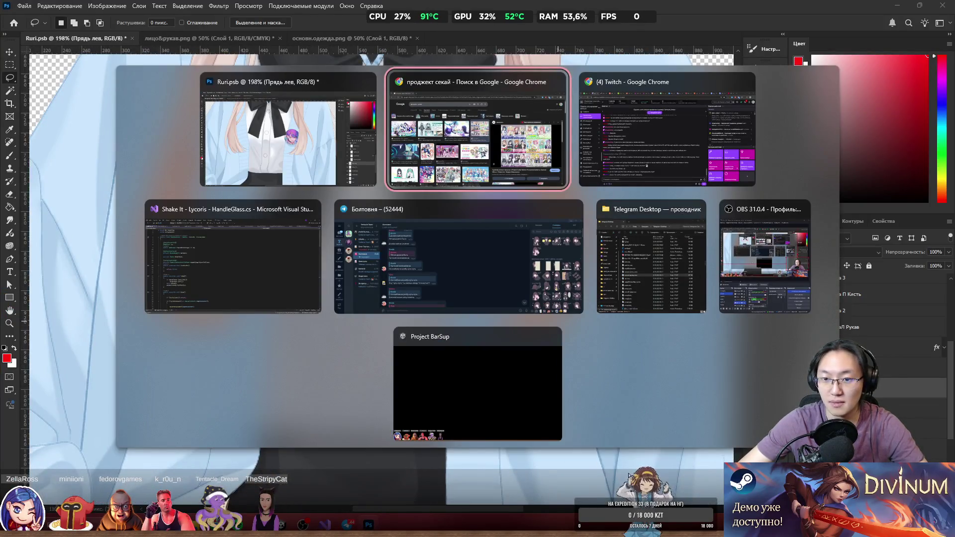
{"action": "key", "text": "Escape"}
{"action": "mouse_move", "coordinate": [218, 524]}
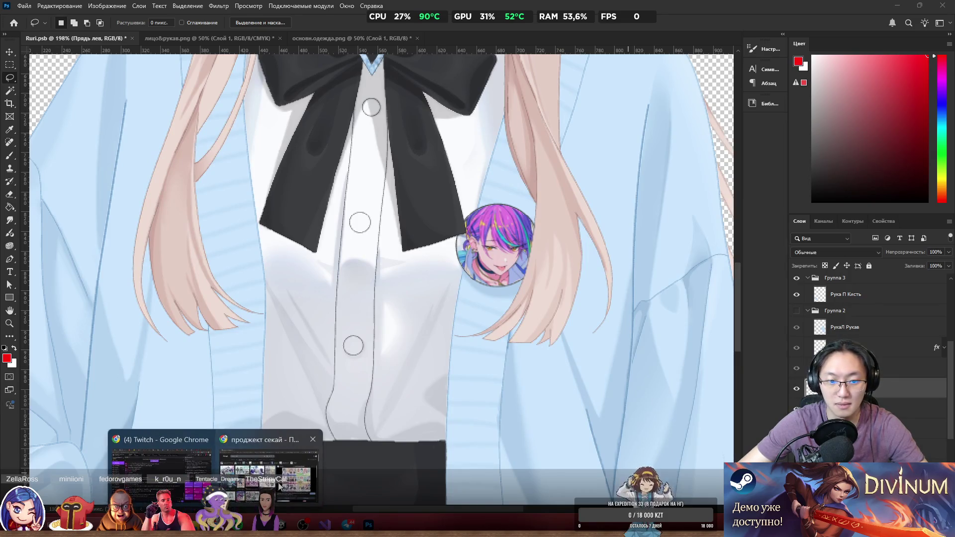
{"action": "left_click", "coordinate": [278, 483]}
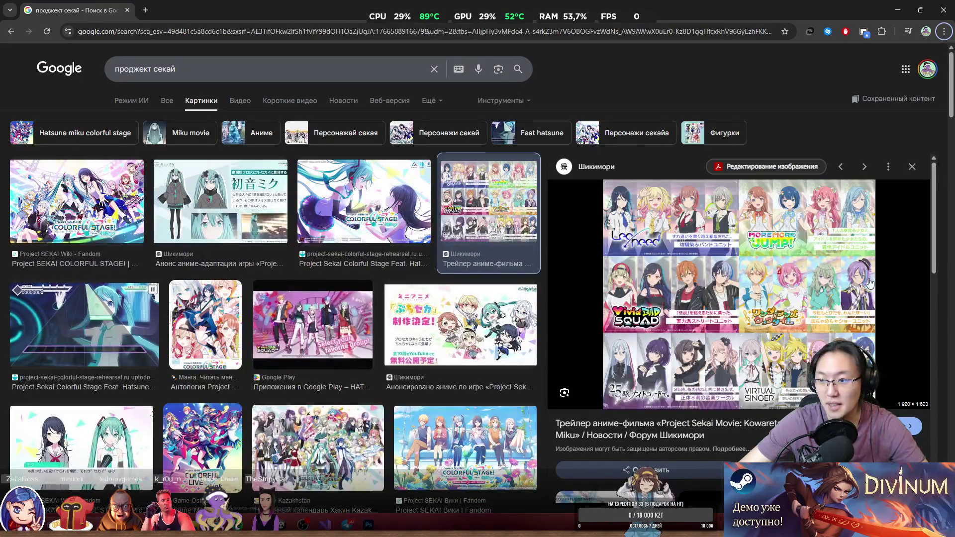
{"action": "mouse_move", "coordinate": [641, 9]}
{"action": "left_mouse_down"}
{"action": "mouse_move", "coordinate": [577, 416]}
{"action": "mouse_move", "coordinate": [476, 373]}
{"action": "mouse_move", "coordinate": [447, 3]}
{"action": "left_mouse_up"}
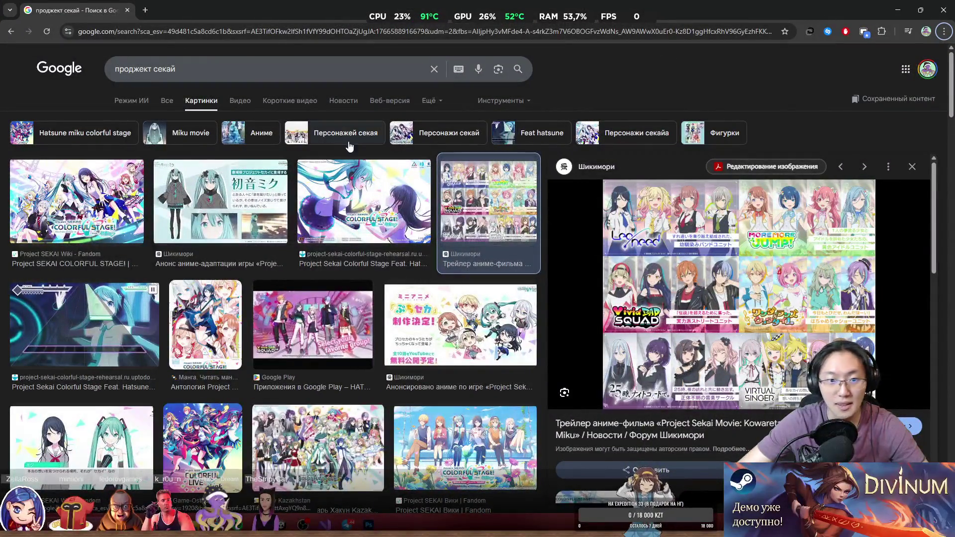
Refine the search to 'проджект секай персонажи', browse the results, and switch back to Photoshop.
{"action": "left_click", "coordinate": [258, 73]}
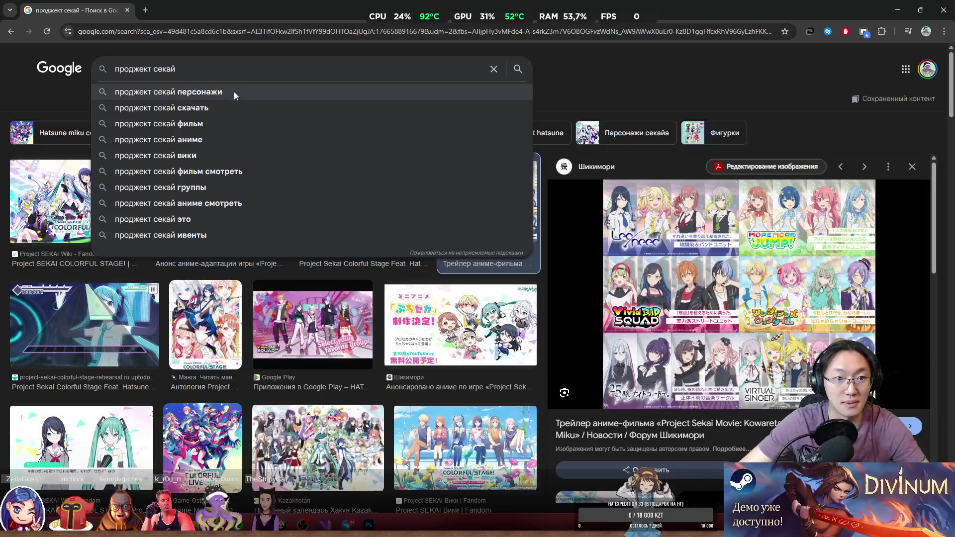
{"action": "left_click", "coordinate": [234, 92]}
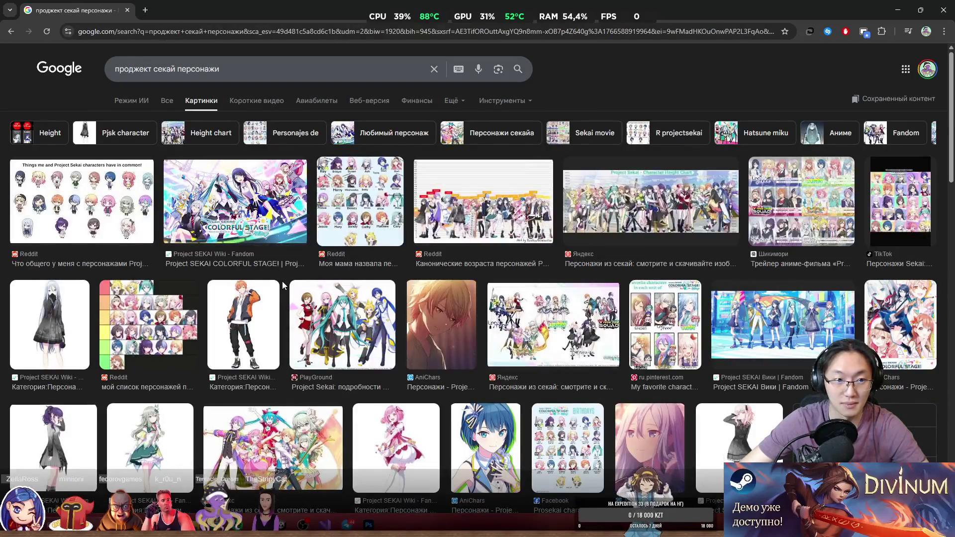
{"action": "scroll", "coordinate": [304, 271], "scroll_direction": "down", "scroll_amount": 2}
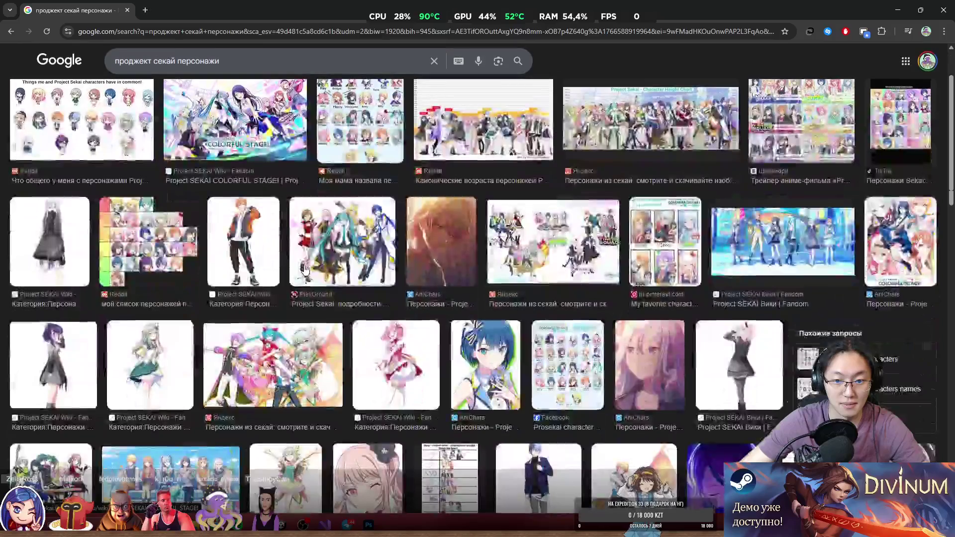
{"action": "scroll", "coordinate": [314, 271], "scroll_direction": "down", "scroll_amount": 3}
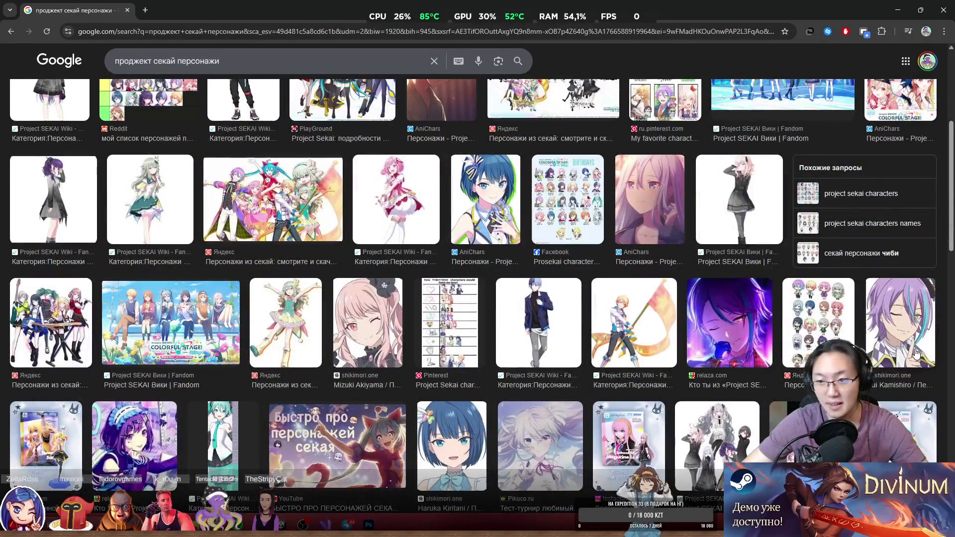
{"action": "key", "text": "alt+Tab"}
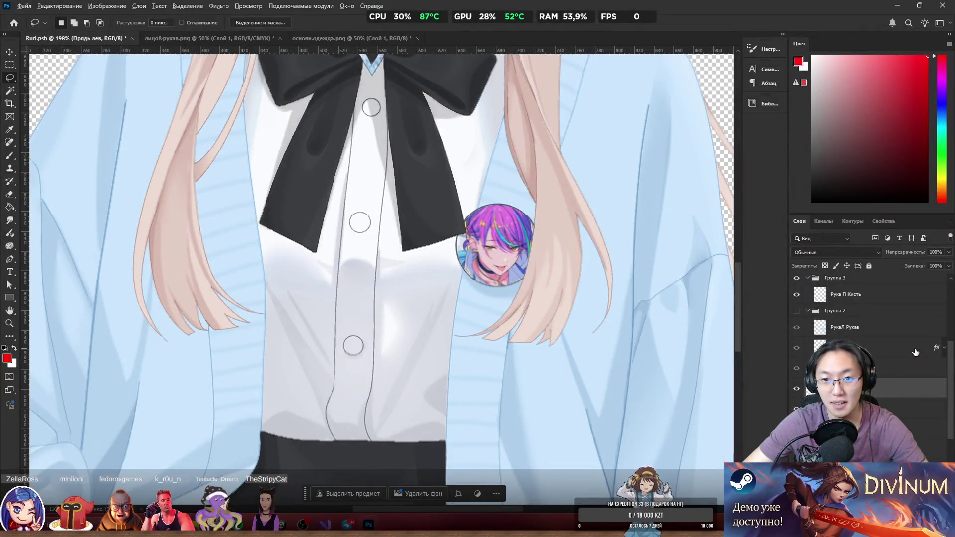
{"action": "key", "text": "alt+Tab"}
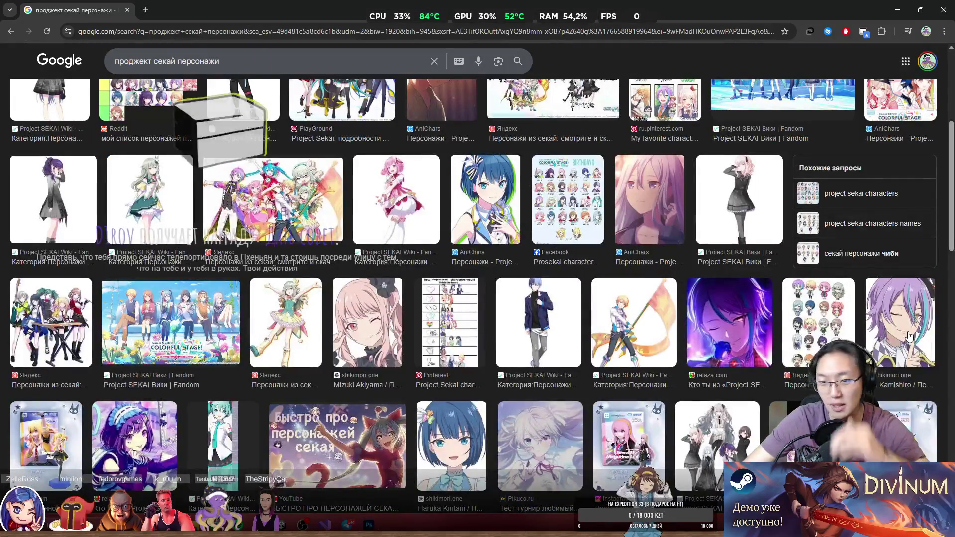
{"action": "scroll", "coordinate": [908, 336], "scroll_direction": "down", "scroll_amount": 3}
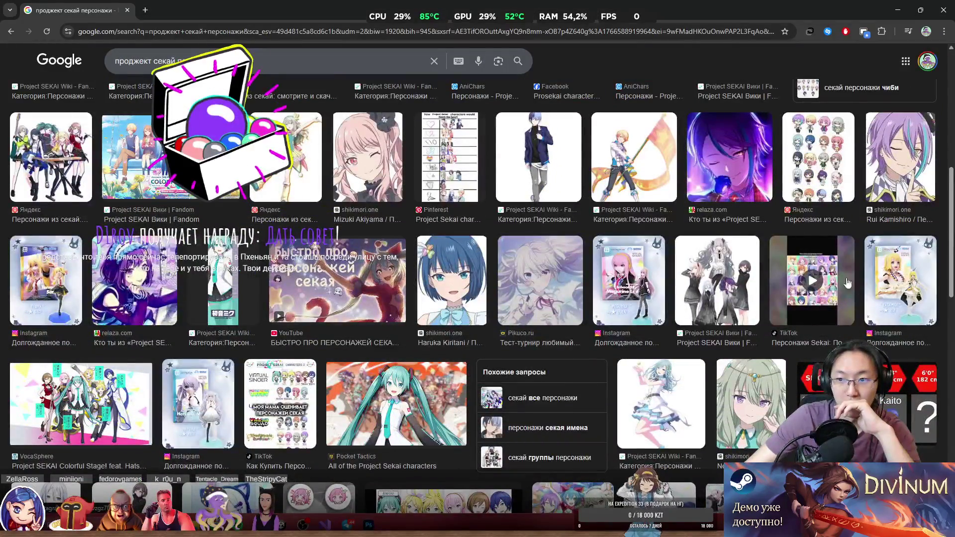
{"action": "key", "text": "alt+Tab"}
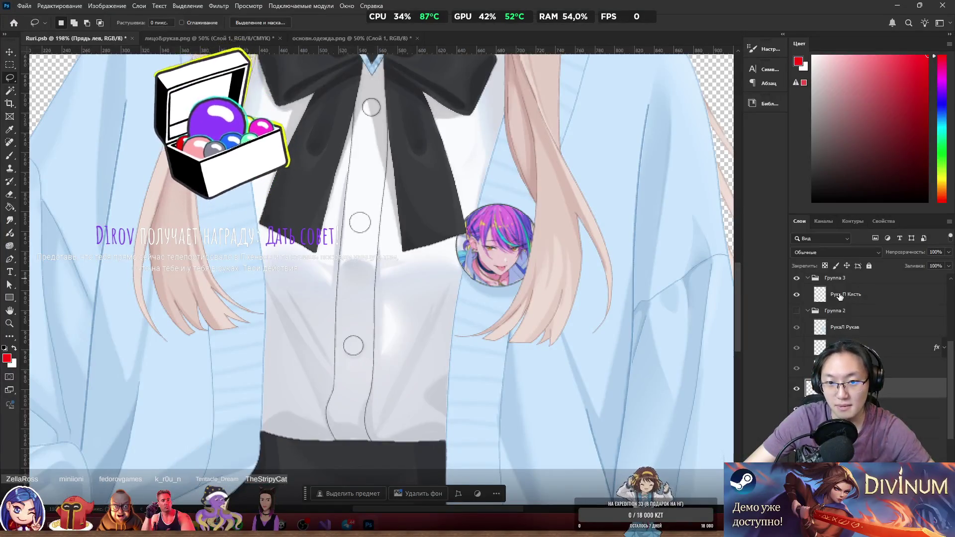
Switch back to Chrome's 'проджект секай персонажи' image results and reload the page.
{"action": "key", "text": "alt+Tab"}
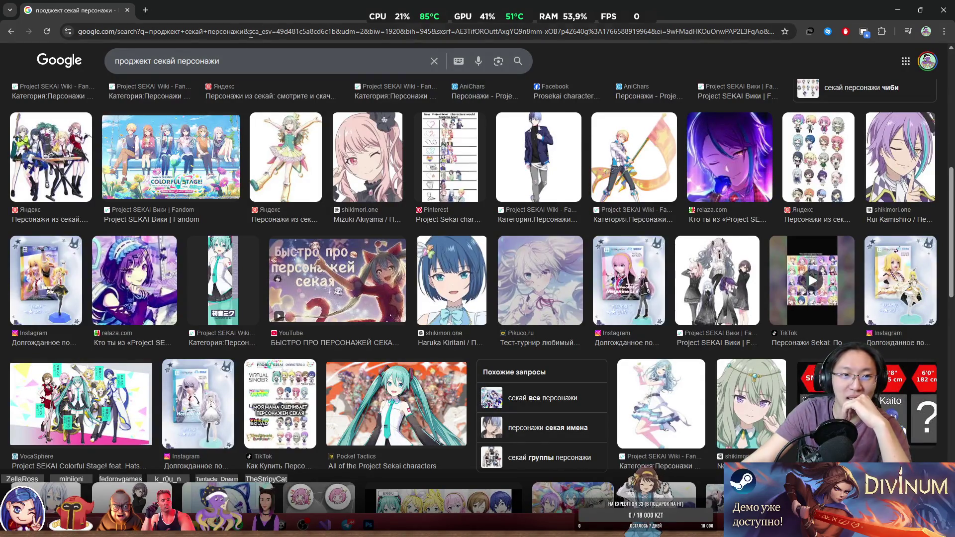
{"action": "key", "text": "F5"}
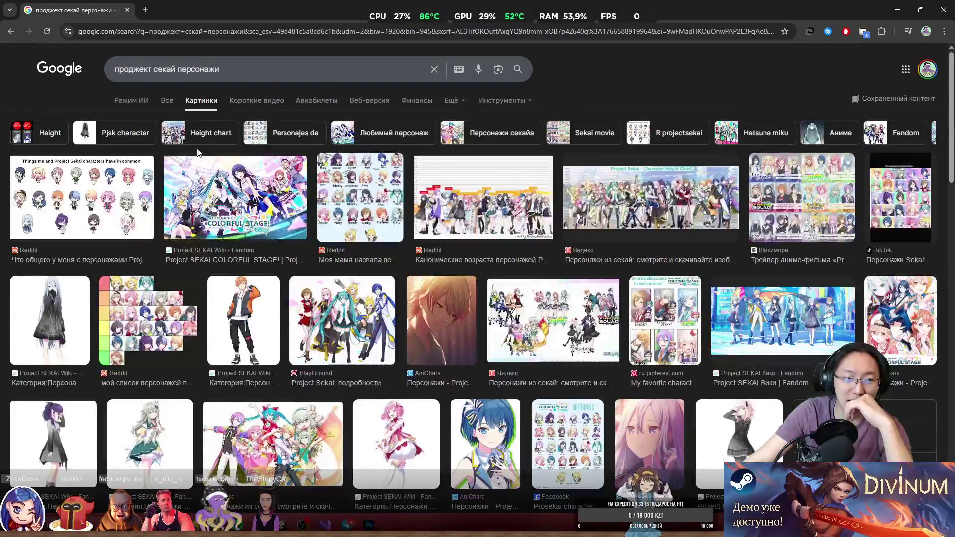
Ask Google's AI Mode 'что это такое' about Project SEKAI, read the answer, then leave the browser.
{"action": "left_click", "coordinate": [171, 71]}
{"action": "left_click", "coordinate": [121, 104]}
{"action": "left_click", "coordinate": [121, 105]}
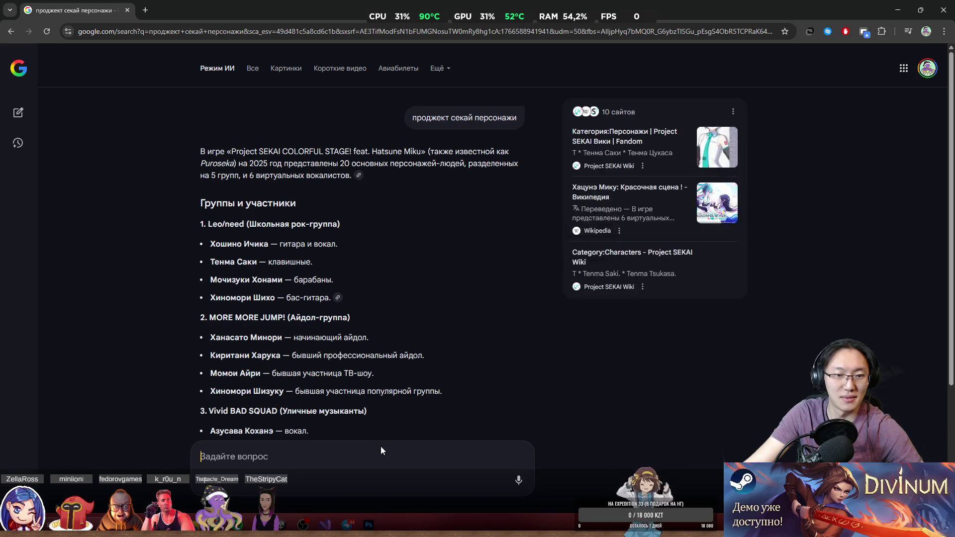
{"action": "left_click", "coordinate": [380, 446]}
{"action": "type", "text": "что это такое"}
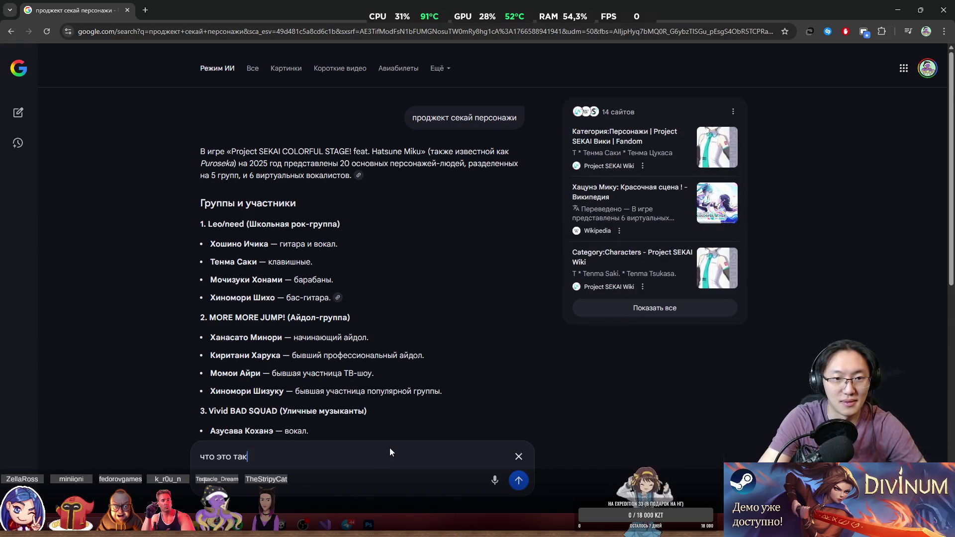
{"action": "key", "text": "Return"}
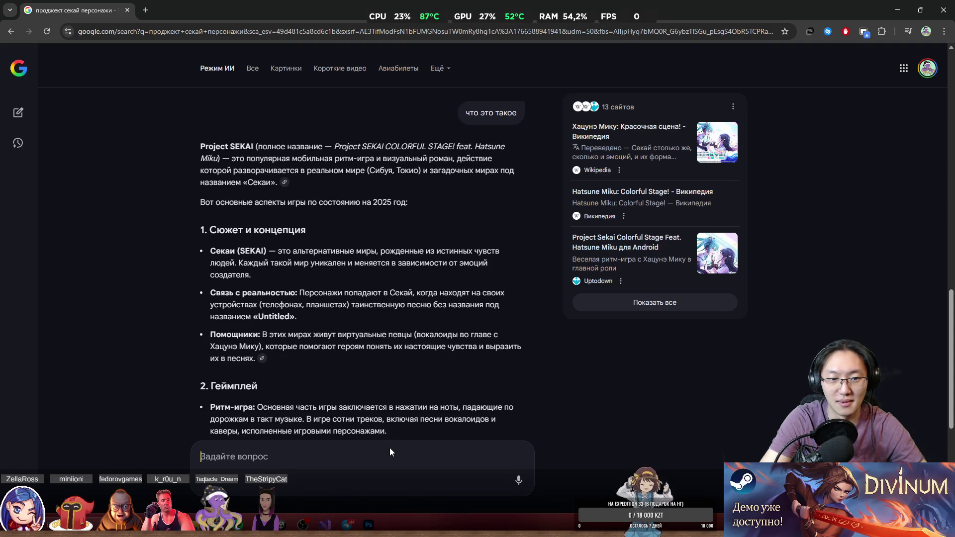
{"action": "scroll", "coordinate": [407, 214], "scroll_direction": "down", "scroll_amount": 5}
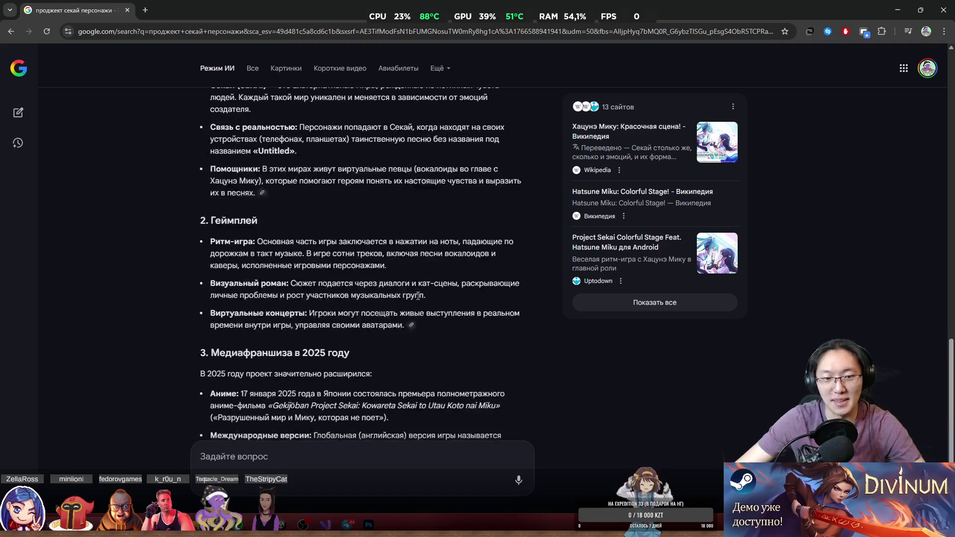
{"action": "key", "text": "super+Down"}
{"action": "key", "text": "super+Down"}
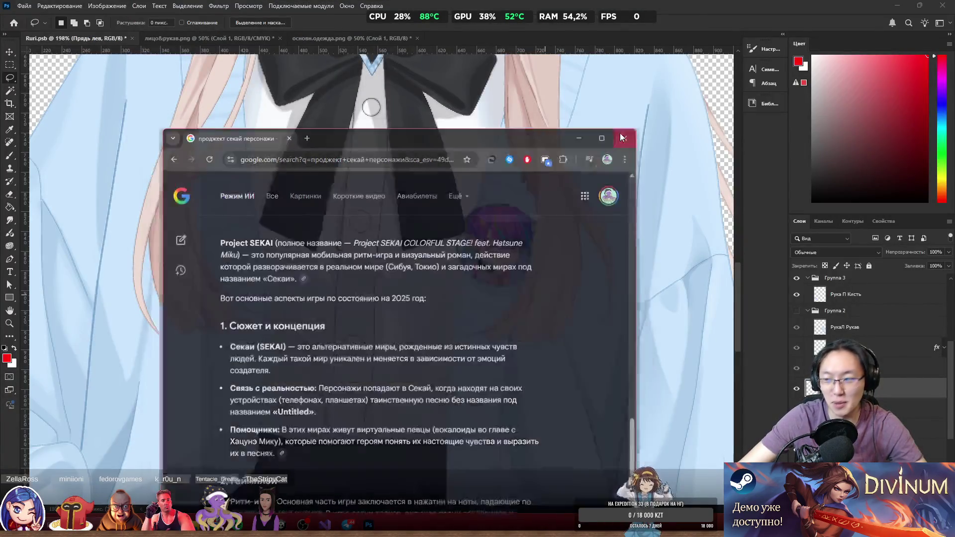
{"action": "scroll", "coordinate": [515, 227], "scroll_direction": "down", "scroll_amount": 5}
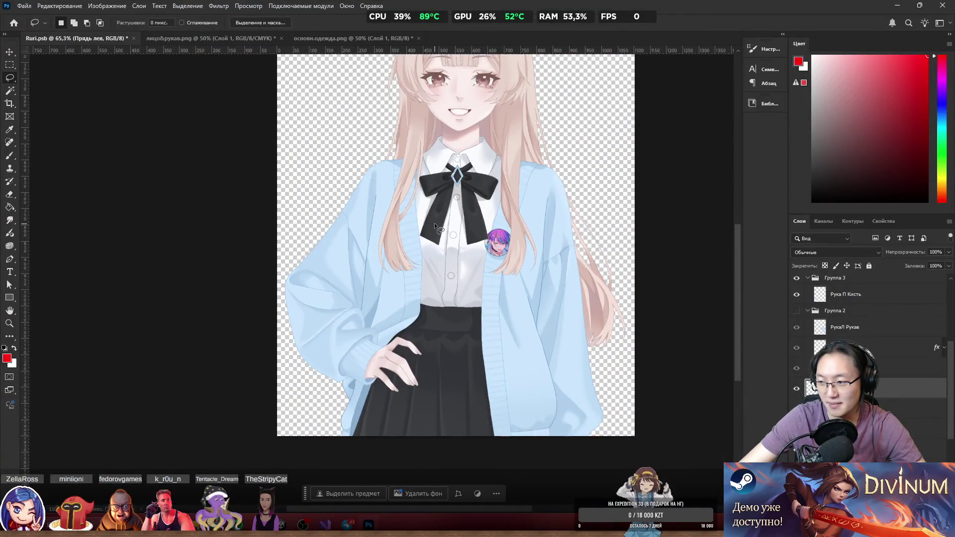
{"action": "scroll", "coordinate": [434, 223], "scroll_direction": "up", "scroll_amount": 1}
{"action": "mouse_move", "coordinate": [434, 223]}
{"action": "left_mouse_down"}
{"action": "mouse_move", "coordinate": [423, 211]}
{"action": "mouse_move", "coordinate": [380, 207]}
{"action": "left_mouse_up"}
{"action": "scroll", "coordinate": [380, 208], "scroll_direction": "down", "scroll_amount": 1}
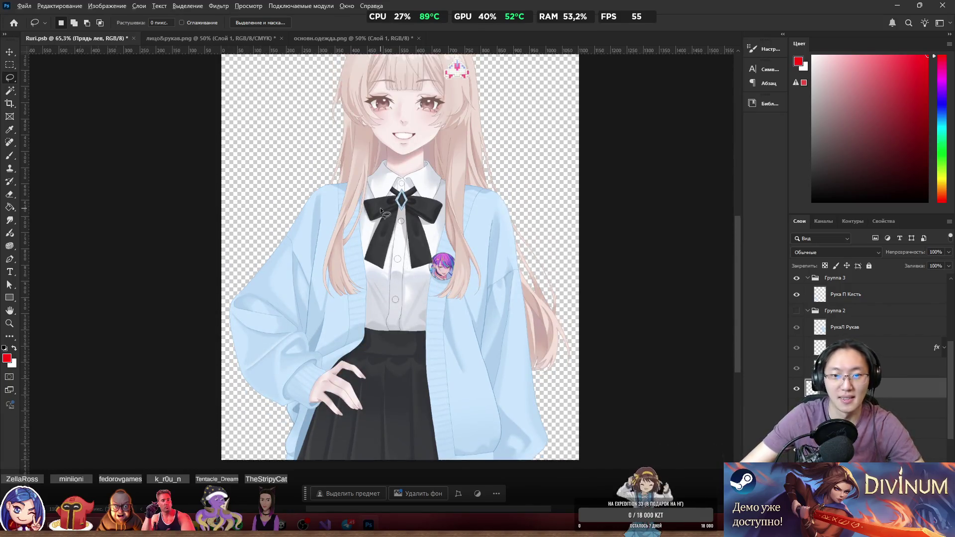
{"action": "scroll", "coordinate": [449, 192], "scroll_direction": "down", "scroll_amount": 1}
{"action": "left_click", "coordinate": [460, 256], "text": "ctrl"}
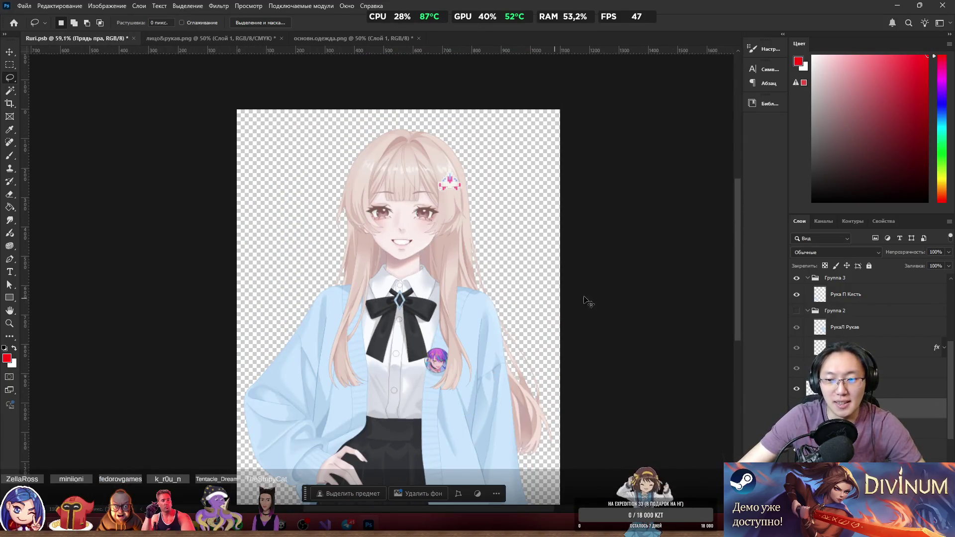
{"action": "scroll", "coordinate": [587, 301], "scroll_direction": "up", "scroll_amount": 3}
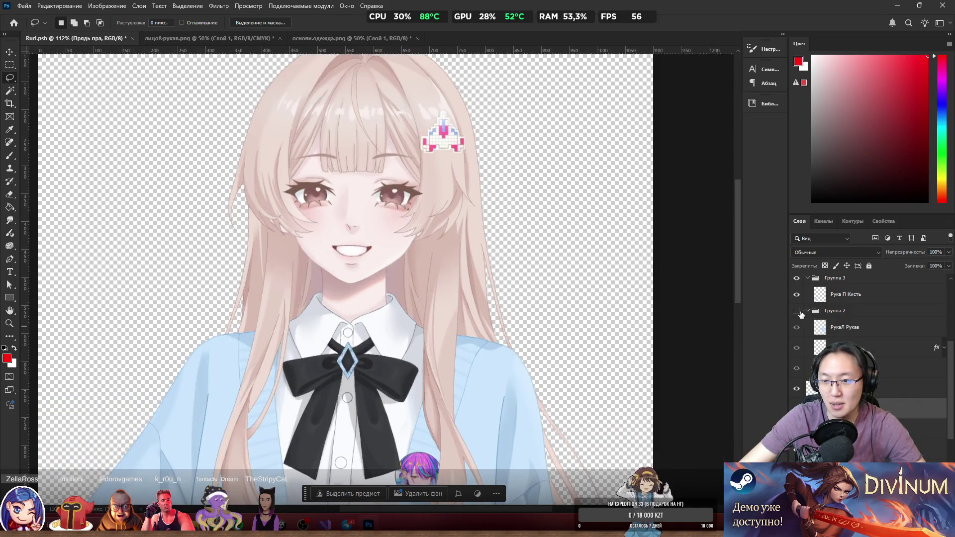
{"action": "key", "text": "ctrl+minus"}
{"action": "left_click", "coordinate": [796, 311]}
{"action": "left_click", "coordinate": [796, 311]}
{"action": "left_click", "coordinate": [796, 311]}
{"action": "left_click", "coordinate": [796, 311]}
{"action": "left_click", "coordinate": [543, 326], "text": "ctrl"}
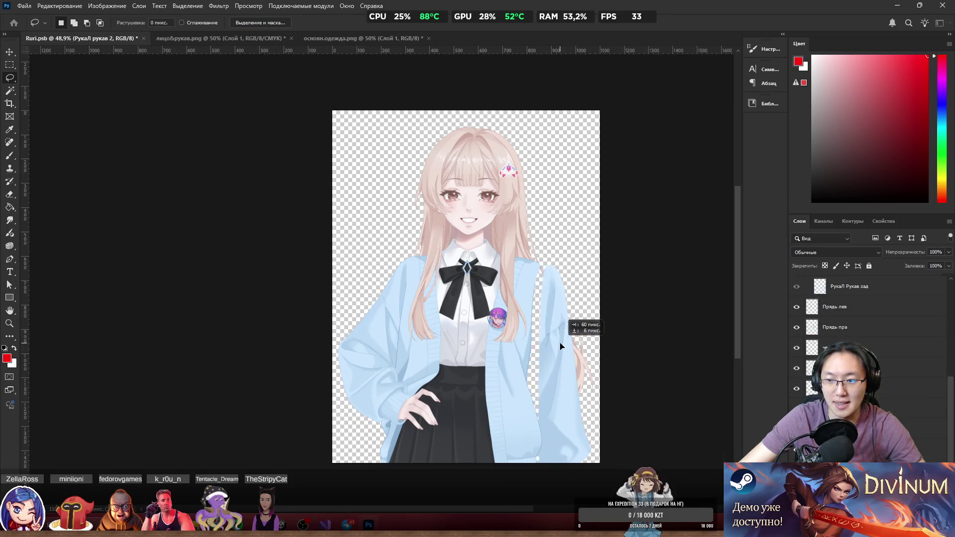
{"action": "scroll", "coordinate": [812, 355], "scroll_direction": "up", "scroll_amount": 1}
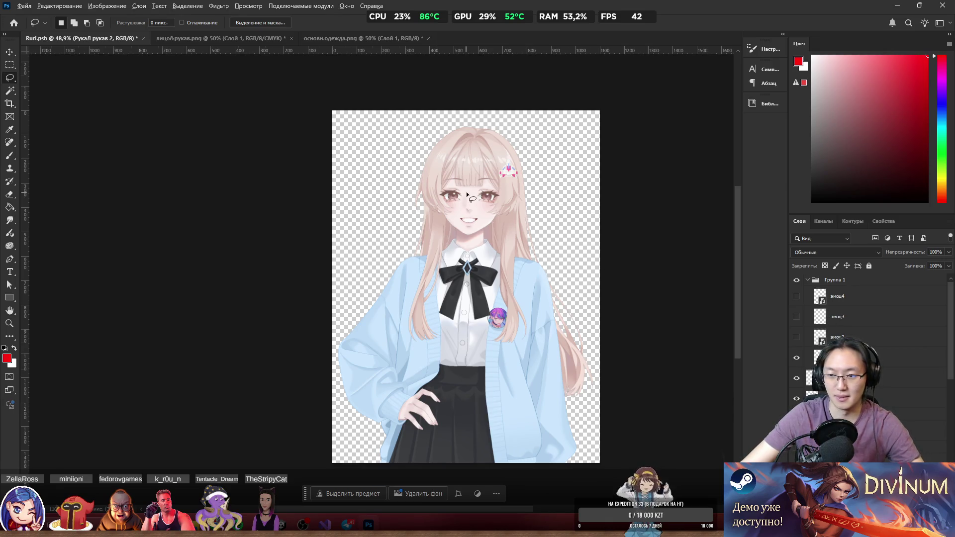
Preview the эмоц2, эмоц3 and эмоц4 expressions, ending on the open-eyed toothy smile.
{"action": "scroll", "coordinate": [469, 186], "scroll_direction": "up", "scroll_amount": 5}
{"action": "left_click", "coordinate": [796, 358]}
{"action": "left_click", "coordinate": [795, 357]}
{"action": "left_click", "coordinate": [795, 358]}
{"action": "left_click", "coordinate": [797, 338]}
{"action": "left_click", "coordinate": [797, 338]}
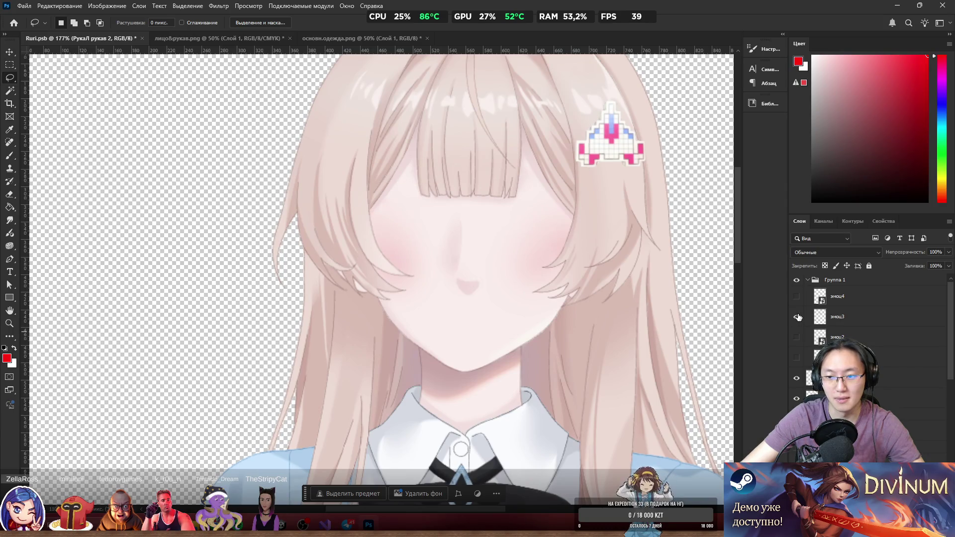
{"action": "left_click", "coordinate": [796, 317]}
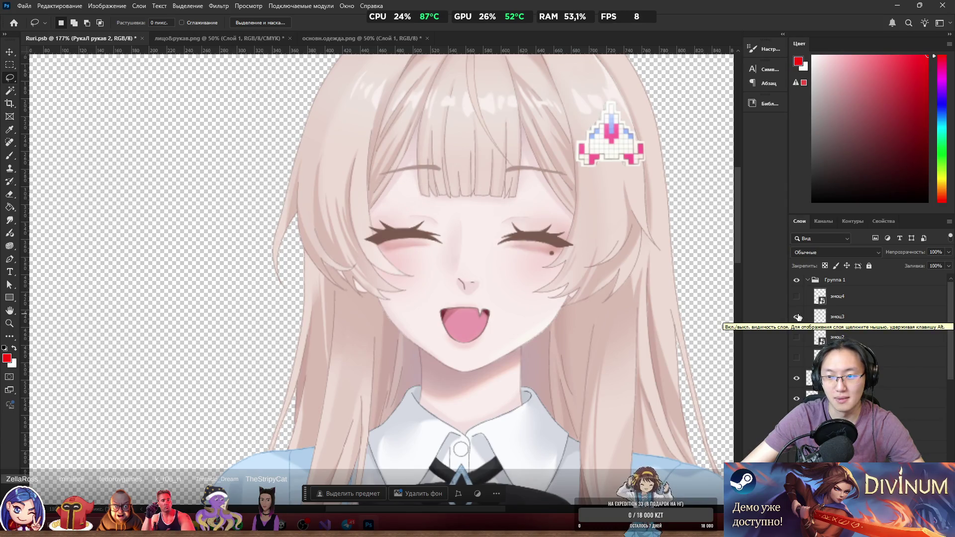
{"action": "left_click", "coordinate": [796, 317]}
{"action": "left_click", "coordinate": [797, 297]}
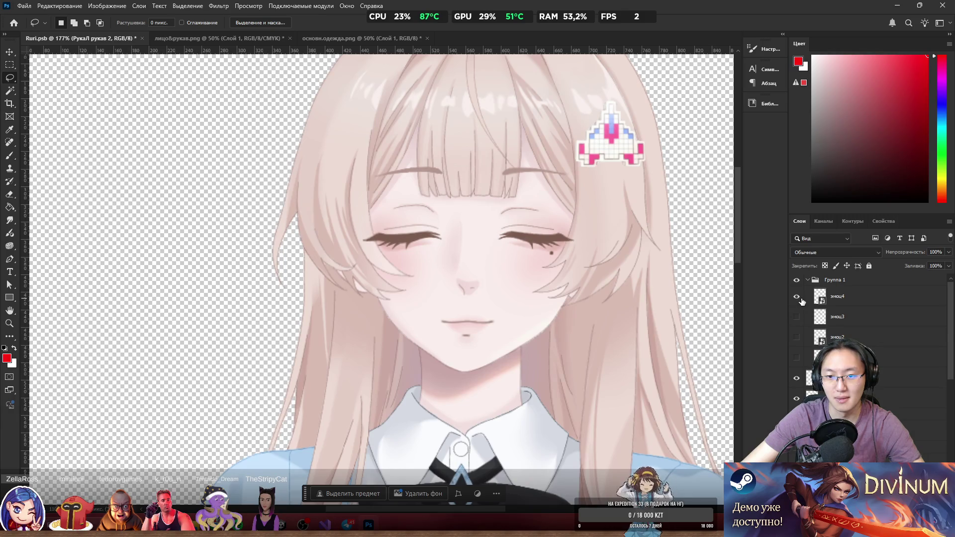
{"action": "left_click", "coordinate": [797, 296]}
{"action": "left_click", "coordinate": [796, 358]}
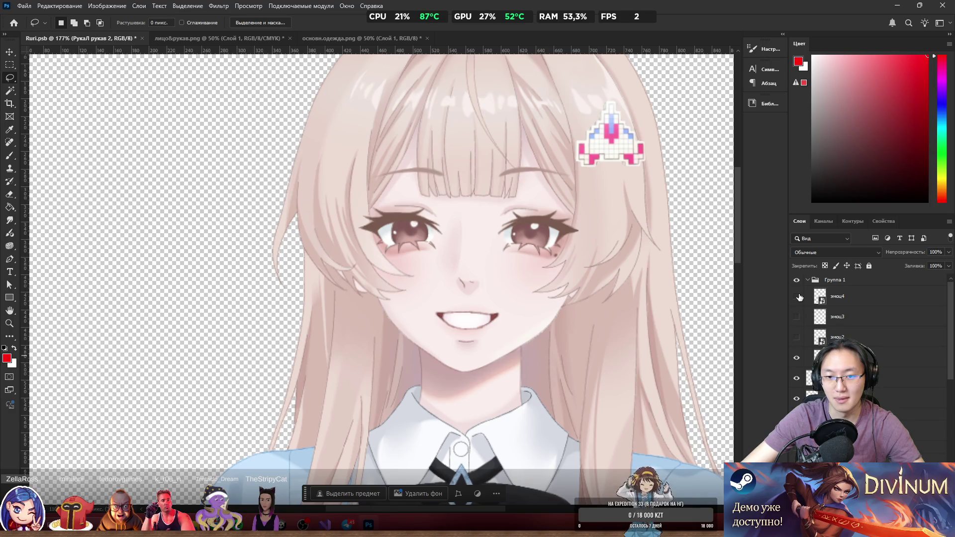
{"action": "left_click", "coordinate": [798, 297]}
{"action": "left_click", "coordinate": [798, 358]}
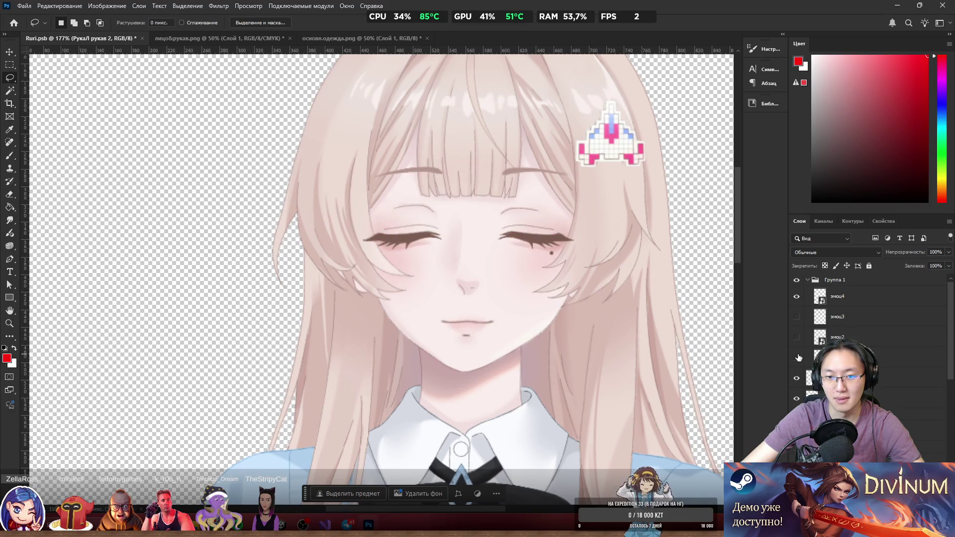
{"action": "left_click", "coordinate": [797, 358]}
{"action": "left_click", "coordinate": [797, 296]}
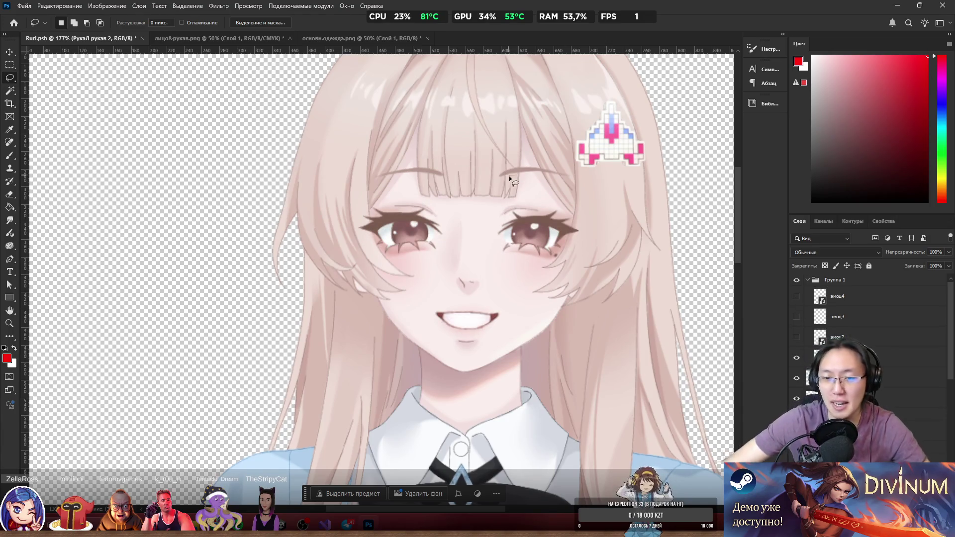
Rasterize the эмоц1 face layer with Растрировать слой.
{"action": "scroll", "coordinate": [509, 175], "scroll_direction": "up", "scroll_amount": 3}
{"action": "scroll", "coordinate": [569, 276], "scroll_direction": "up", "scroll_amount": 1}
{"action": "scroll", "coordinate": [517, 252], "scroll_direction": "down", "scroll_amount": 1}
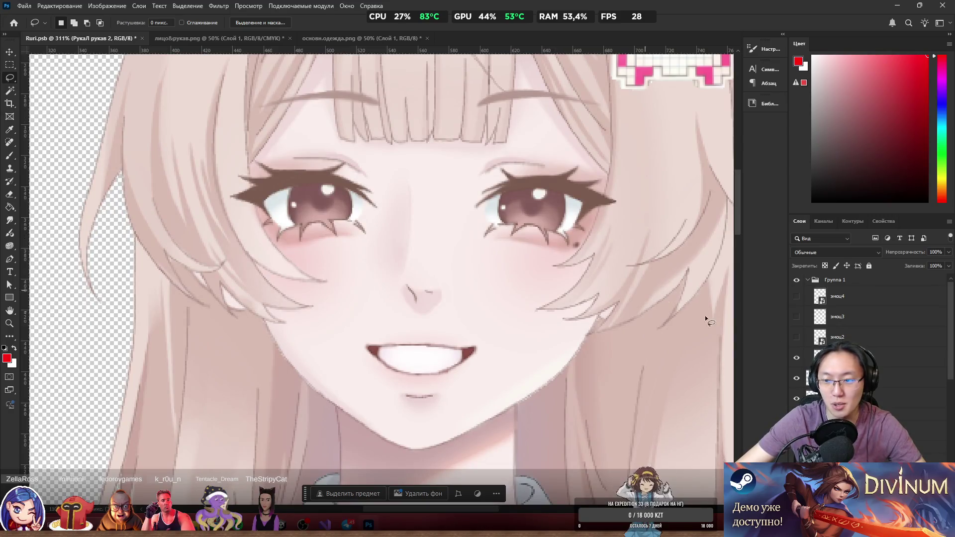
{"action": "right_click", "coordinate": [827, 357]}
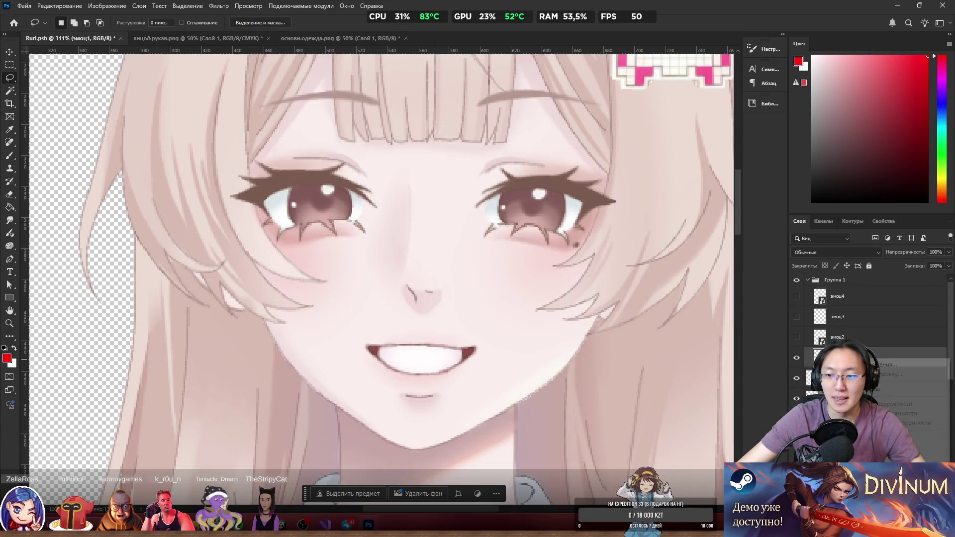
{"action": "right_click", "coordinate": [891, 407]}
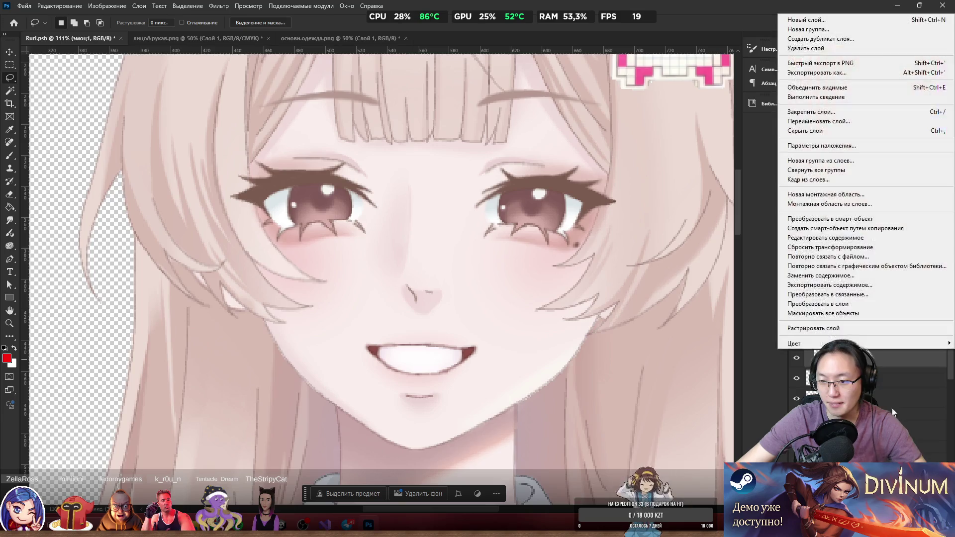
{"action": "left_click", "coordinate": [839, 327]}
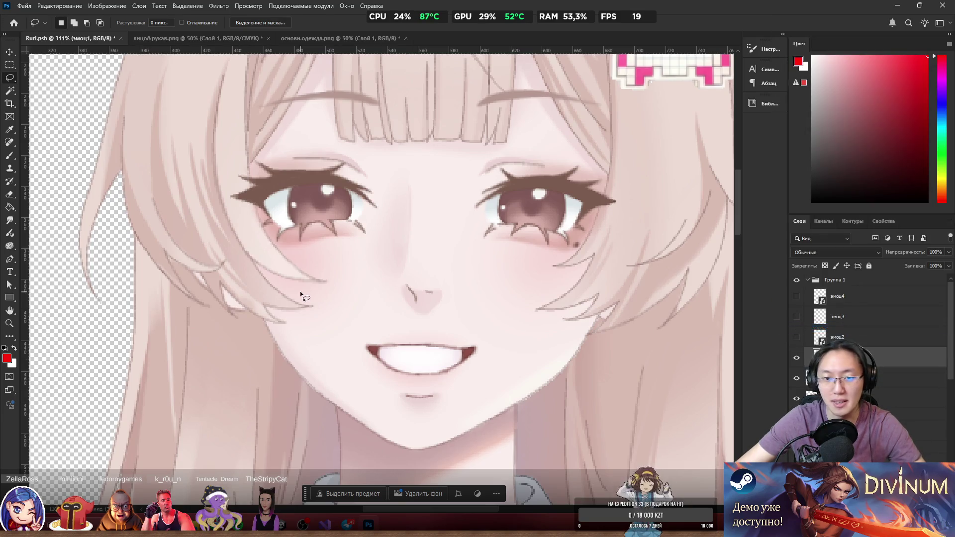
Nudge the эмоц1 smiling face layer a few pixels to the right.
{"action": "scroll", "coordinate": [423, 238], "scroll_direction": "up", "scroll_amount": 1}
{"action": "scroll", "coordinate": [425, 246], "scroll_direction": "down", "scroll_amount": 4}
{"action": "mouse_move", "coordinate": [404, 312]}
{"action": "left_mouse_down"}
{"action": "mouse_move", "coordinate": [470, 334]}
{"action": "mouse_move", "coordinate": [417, 314]}
{"action": "left_mouse_up"}
Rename the Группа 1 expression group to Emotion.
{"action": "scroll", "coordinate": [377, 219], "scroll_direction": "up", "scroll_amount": 2}
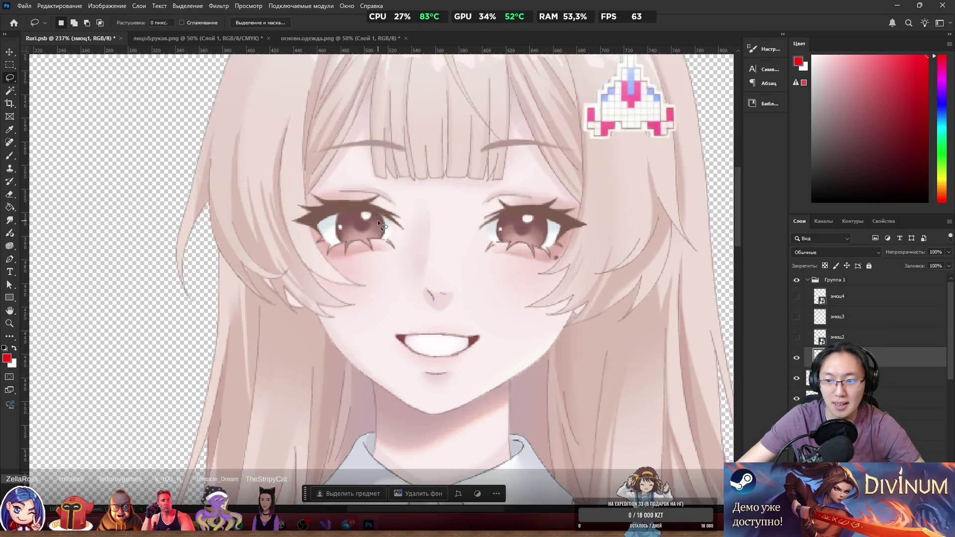
{"action": "double_click", "coordinate": [837, 280]}
{"action": "type", "text": "Emotio"}
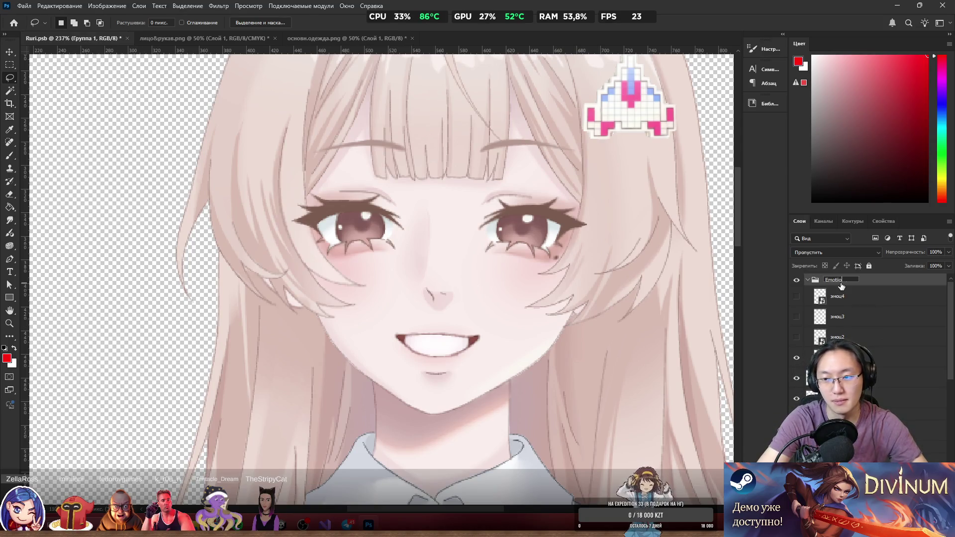
{"action": "type", "text": "n"}
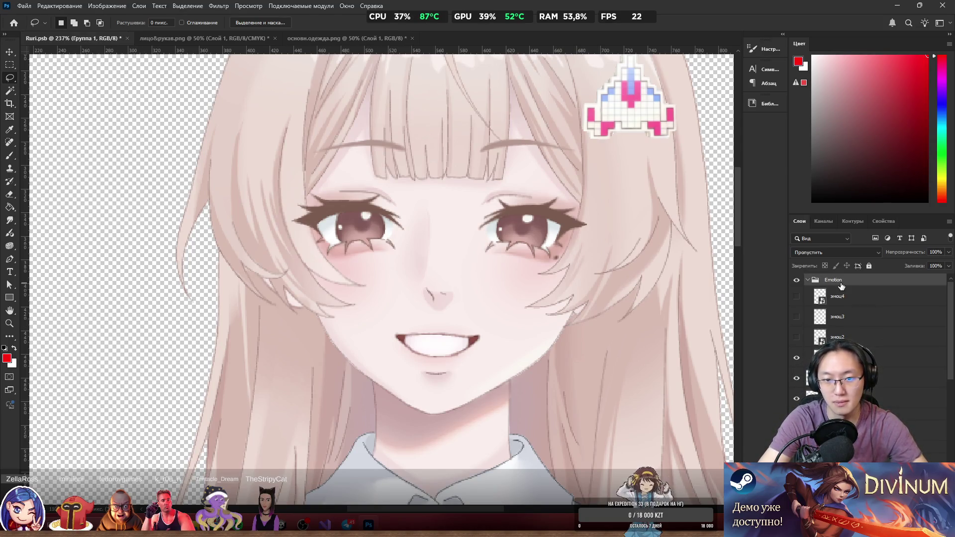
{"action": "key", "text": "Return"}
{"action": "scroll", "coordinate": [432, 284], "scroll_direction": "down", "scroll_amount": 5}
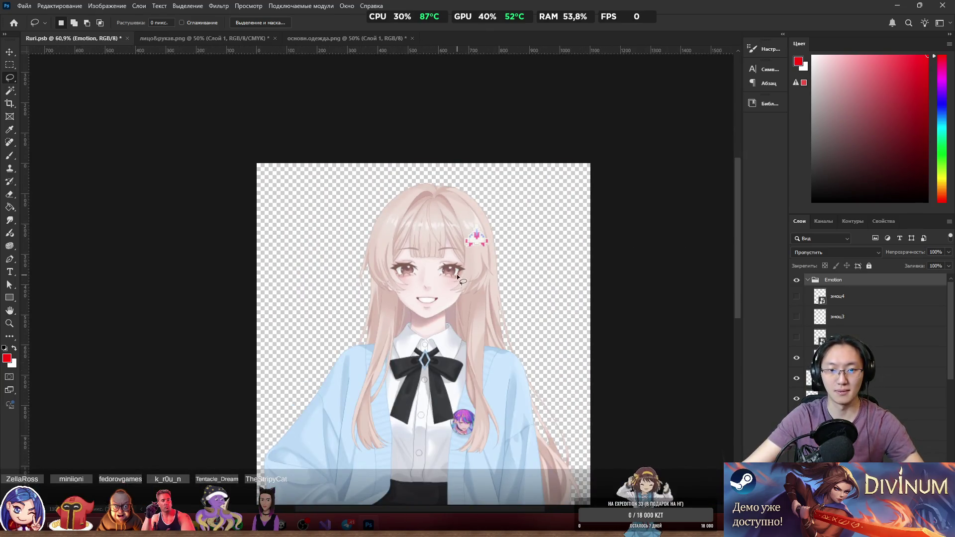
{"action": "scroll", "coordinate": [448, 273], "scroll_direction": "up", "scroll_amount": 3}
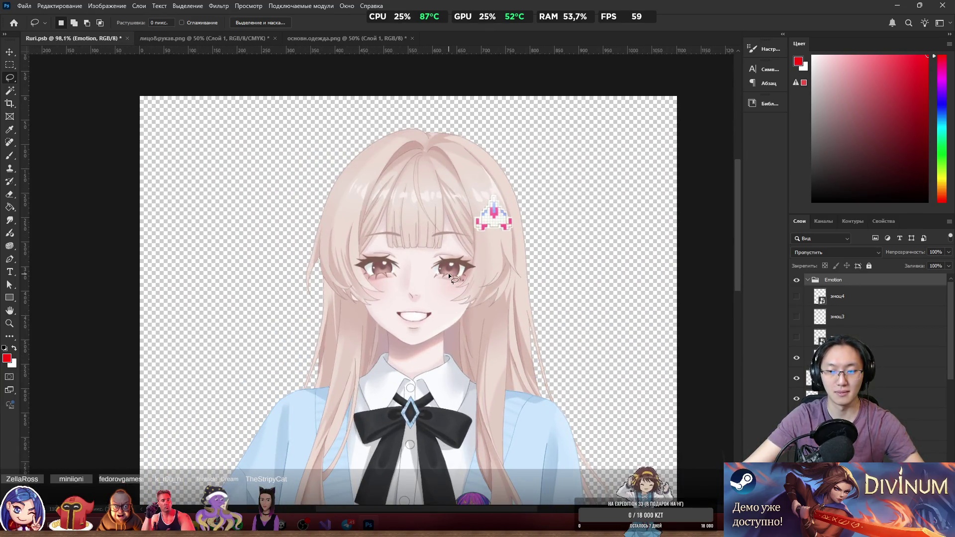
{"action": "scroll", "coordinate": [368, 279], "scroll_direction": "up", "scroll_amount": 4}
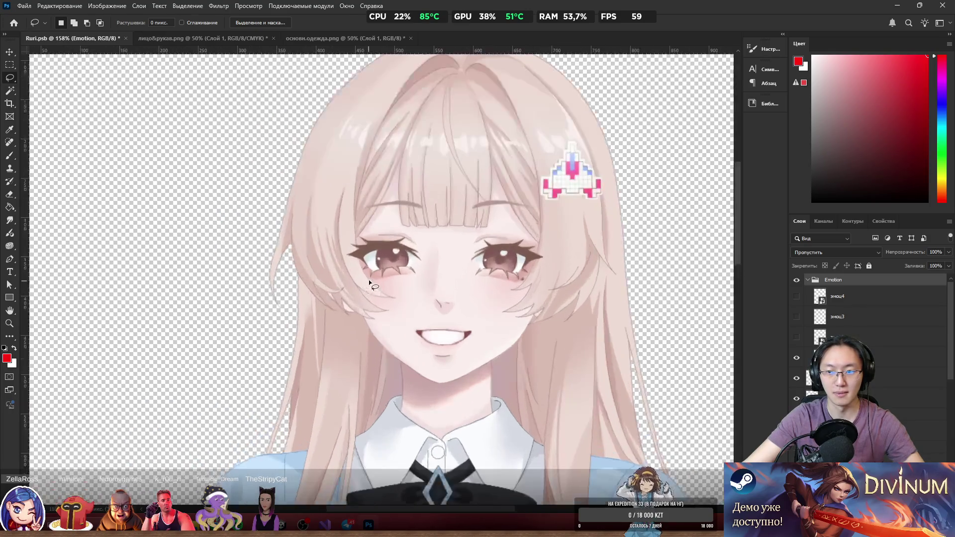
{"action": "right_click", "coordinate": [853, 285]}
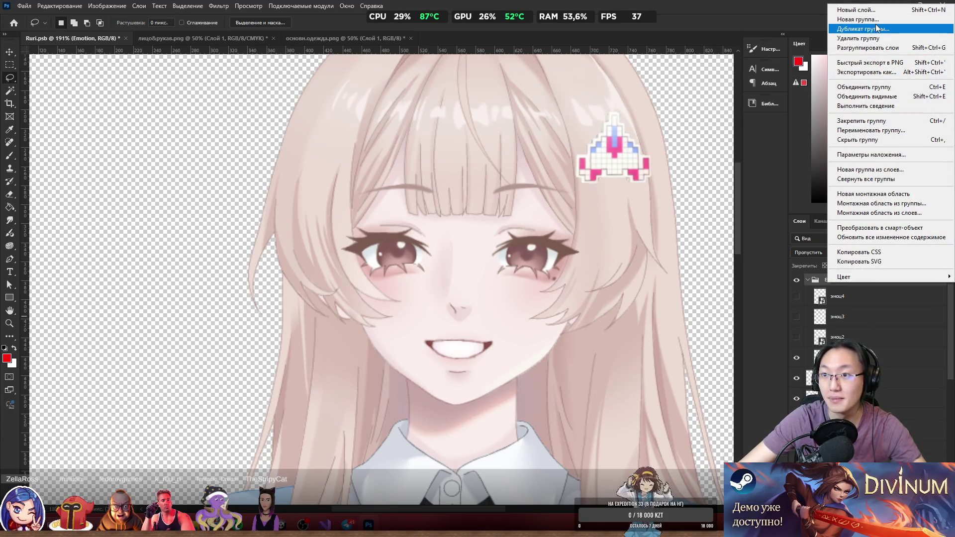
Create a Happy group inside Emotion and move эмоц1 into it.
{"action": "key", "text": "Escape"}
{"action": "key", "text": "ctrl+shift+alt+n"}
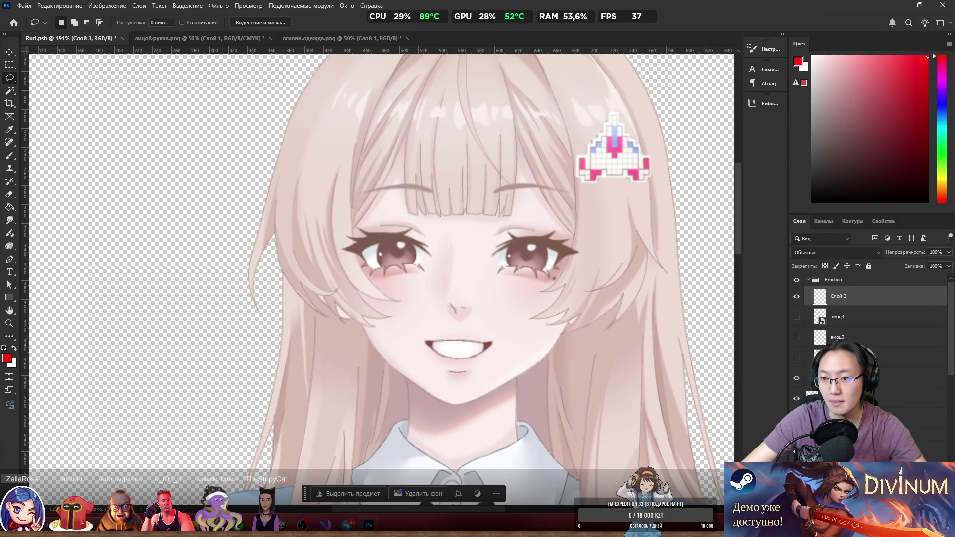
{"action": "key", "text": "ctrl+g"}
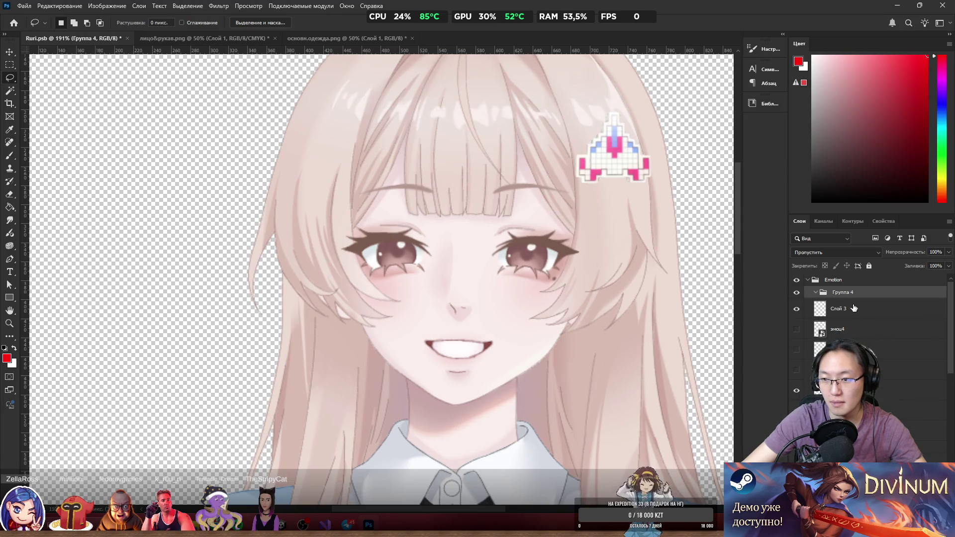
{"action": "double_click", "coordinate": [839, 293]}
{"action": "type", "text": "Happy"}
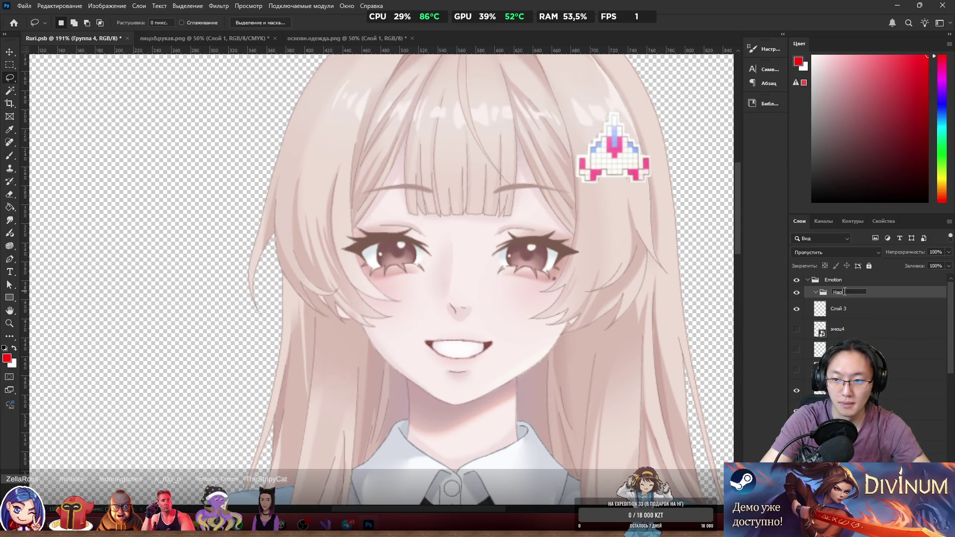
{"action": "left_click", "coordinate": [870, 308]}
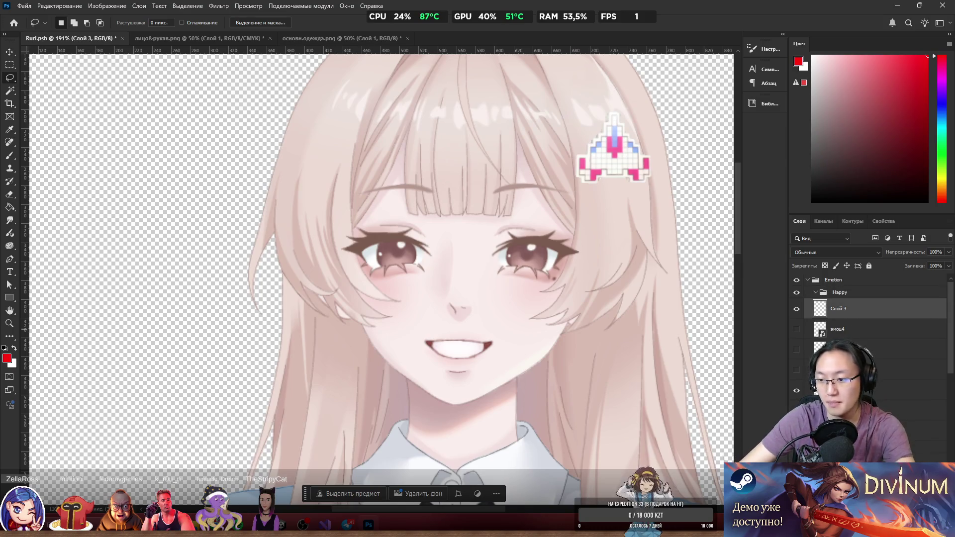
{"action": "left_click", "coordinate": [815, 292]}
{"action": "left_click_drag", "start_coordinate": [845, 369], "coordinate": [838, 295]}
Cut the mouth and chin area onto its own layer named Happy_mouth.
{"action": "scroll", "coordinate": [480, 294], "scroll_direction": "up", "scroll_amount": 3}
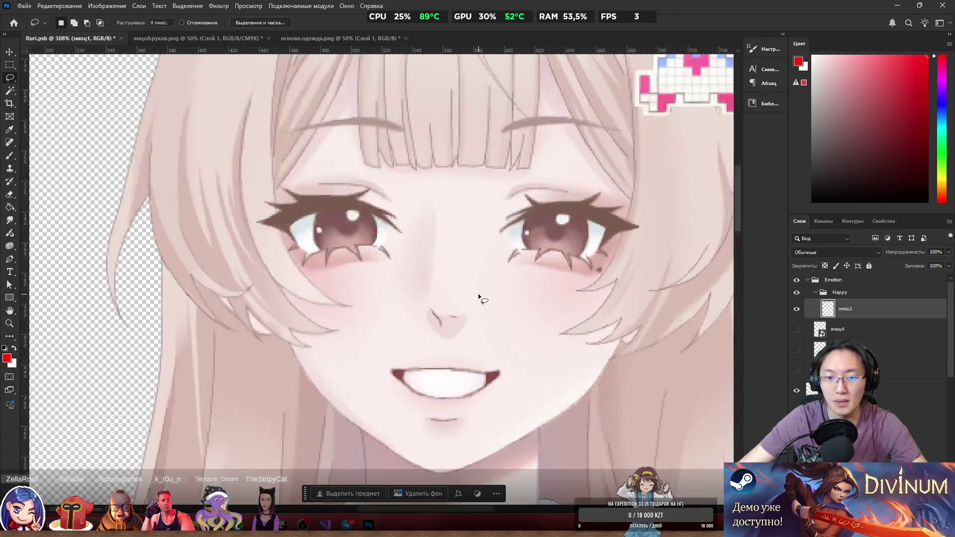
{"action": "scroll", "coordinate": [436, 305], "scroll_direction": "down", "scroll_amount": 3}
{"action": "mouse_move", "coordinate": [564, 383]}
{"action": "left_mouse_down"}
{"action": "mouse_move", "coordinate": [467, 422]}
{"action": "mouse_move", "coordinate": [318, 318]}
{"action": "left_mouse_up"}
{"action": "mouse_move", "coordinate": [427, 312]}
{"action": "left_mouse_down"}
{"action": "mouse_move", "coordinate": [452, 422]}
{"action": "mouse_move", "coordinate": [518, 409]}
{"action": "left_mouse_up"}
{"action": "right_click", "coordinate": [411, 348]}
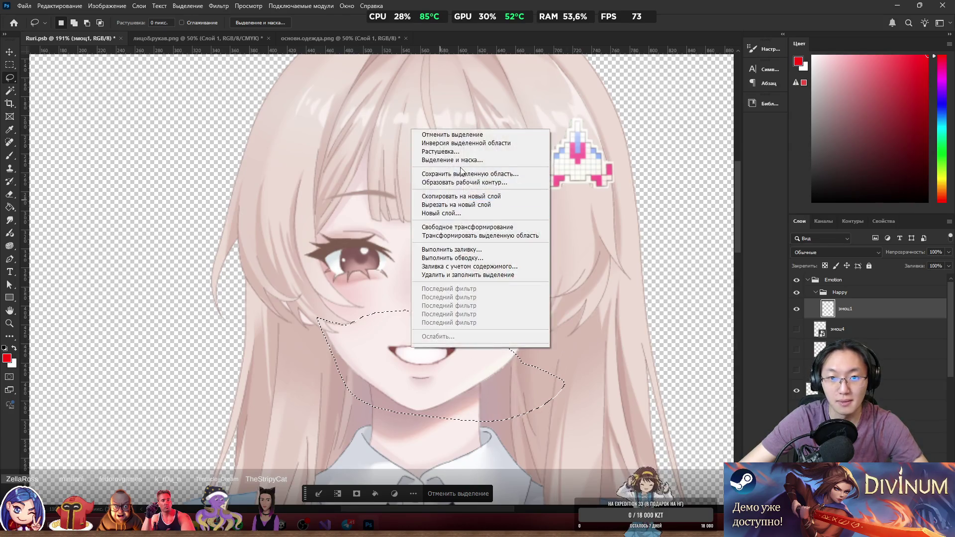
{"action": "left_click", "coordinate": [478, 204]}
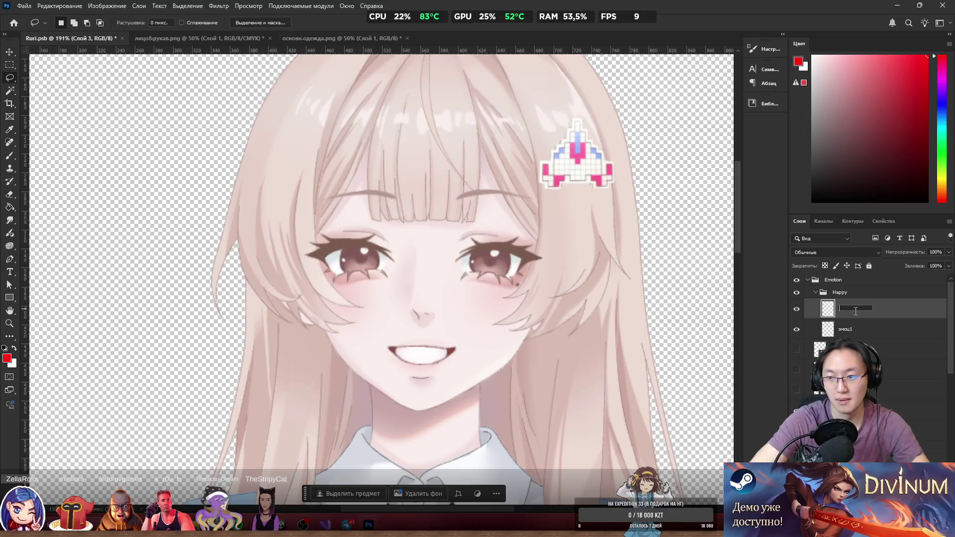
{"action": "type", "text": "S"}
{"action": "key", "text": "BackSpace"}
{"action": "type", "text": "Ha"}
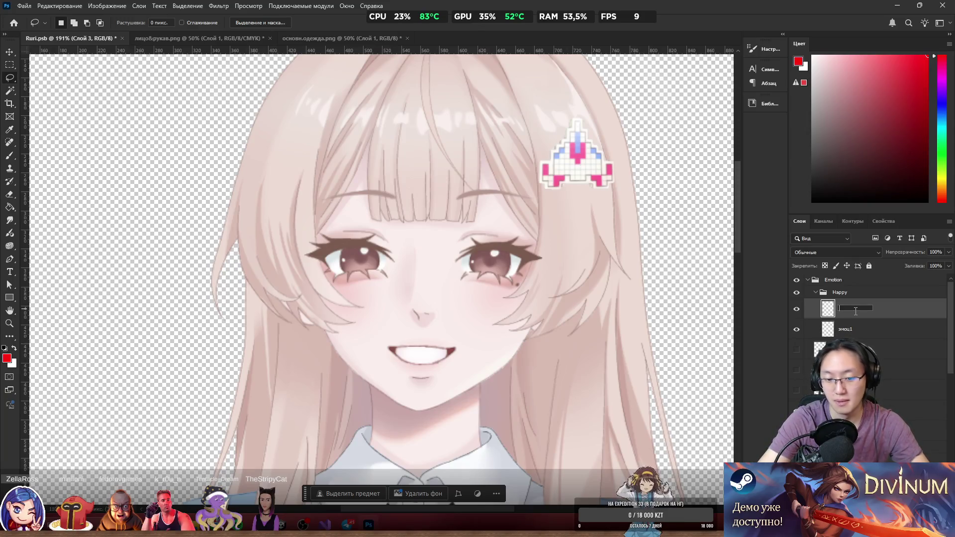
{"action": "type", "text": "ppy_B"}
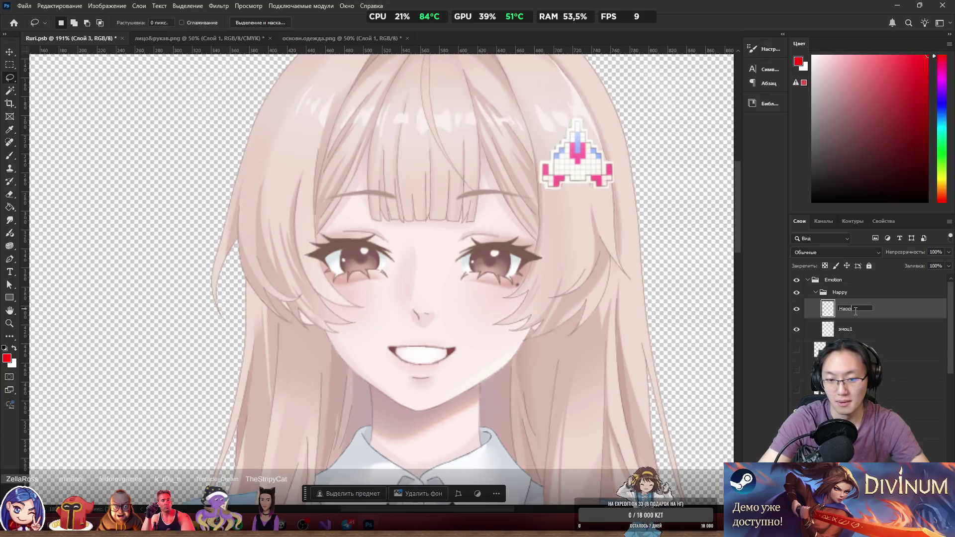
{"action": "key", "text": "BackSpace"}
{"action": "key", "text": "BackSpace"}
{"action": "type", "text": "_mouth"}
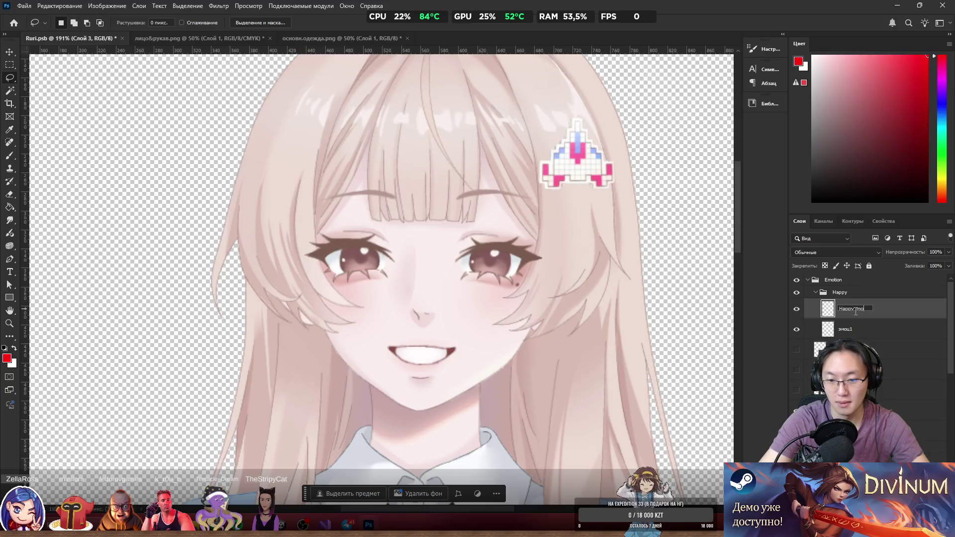
{"action": "key", "text": "Return"}
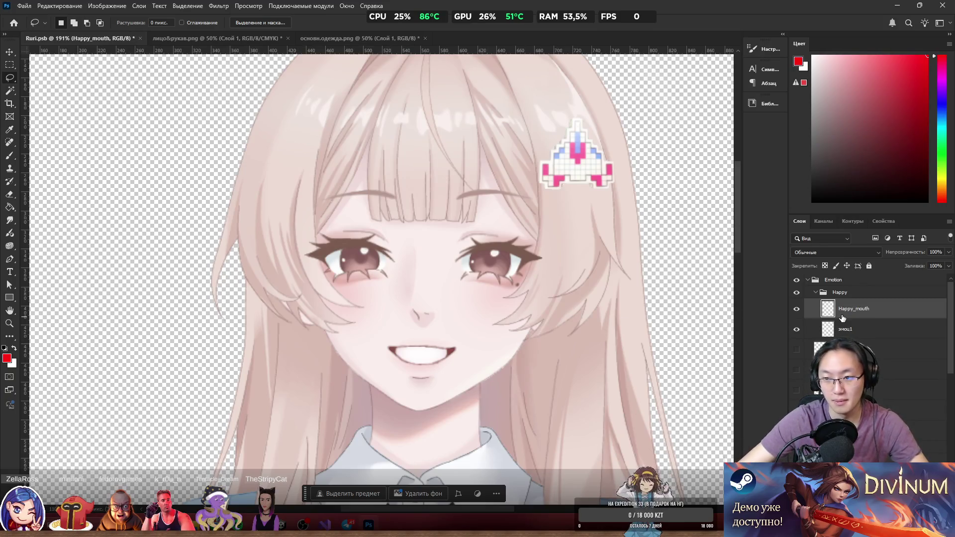
Toggle эмоц1's visibility off and on, then select the эмоц1 layer.
{"action": "left_click", "coordinate": [796, 329]}
{"action": "left_click", "coordinate": [796, 331]}
{"action": "left_click", "coordinate": [856, 331]}
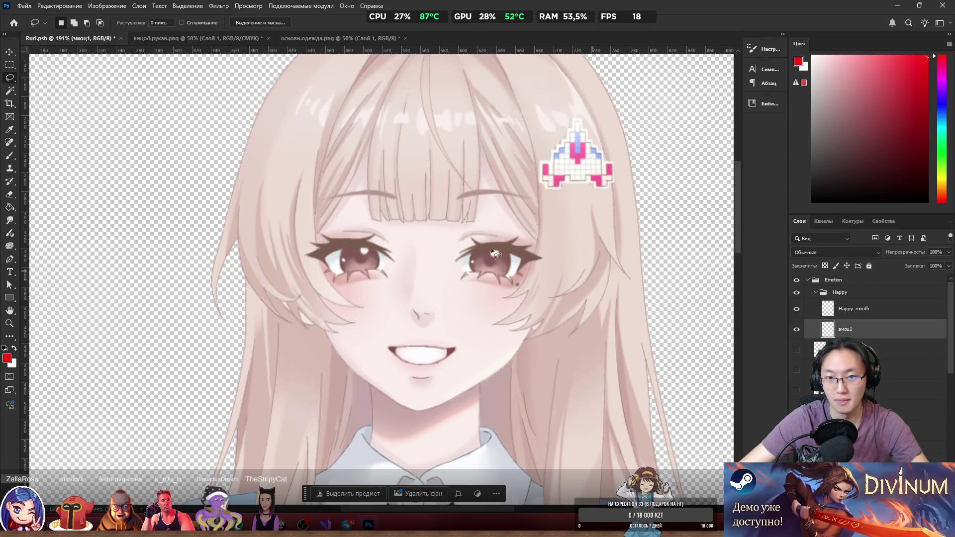
Lasso the eyebrows on the эмоц1 art and cut them onto a new layer.
{"action": "left_click_drag", "start_coordinate": [272, 208], "coordinate": [278, 214]}
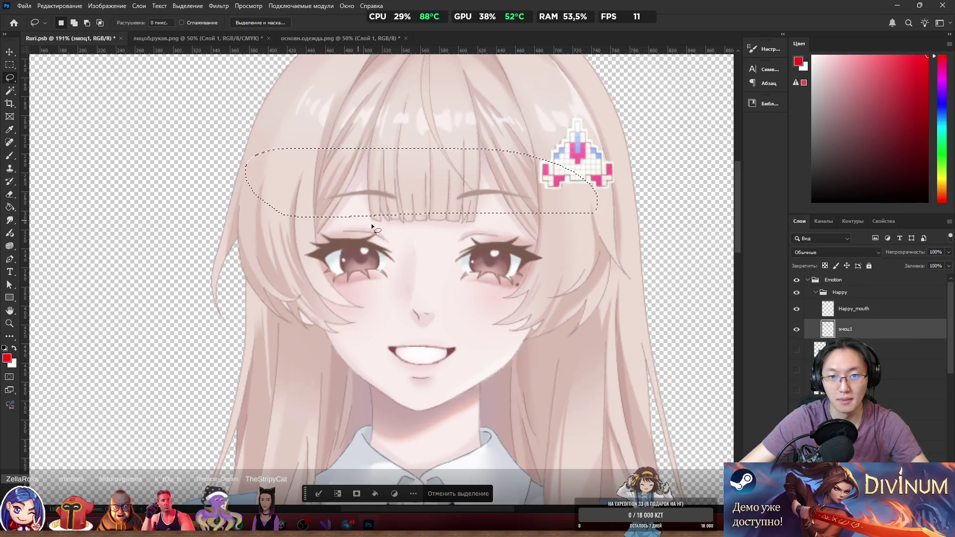
{"action": "right_click", "coordinate": [869, 338]}
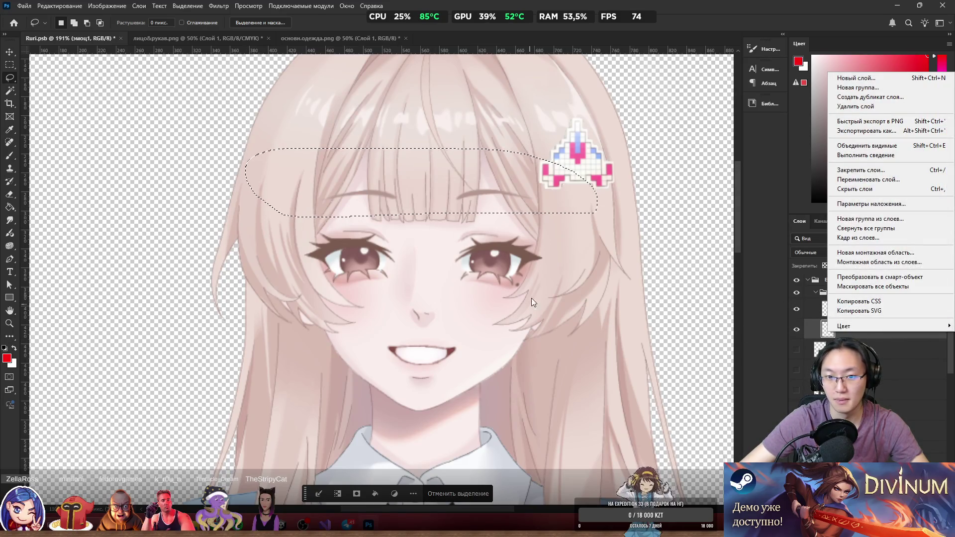
{"action": "left_click", "coordinate": [498, 204]}
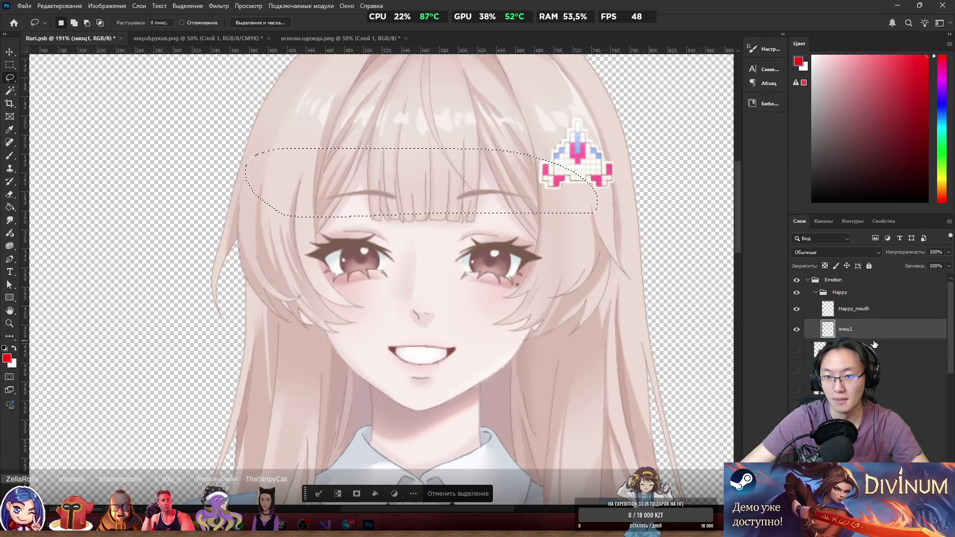
{"action": "right_click", "coordinate": [483, 178]}
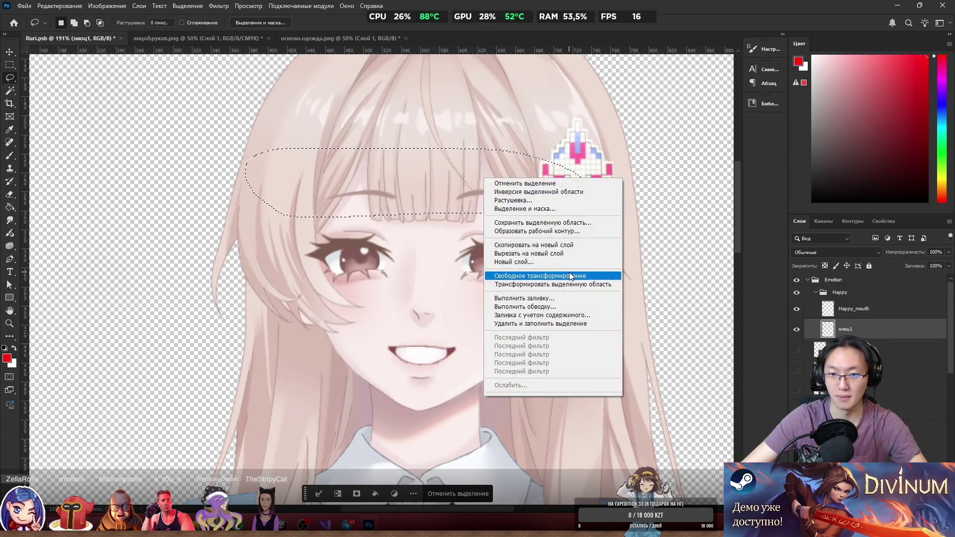
{"action": "left_click", "coordinate": [564, 254]}
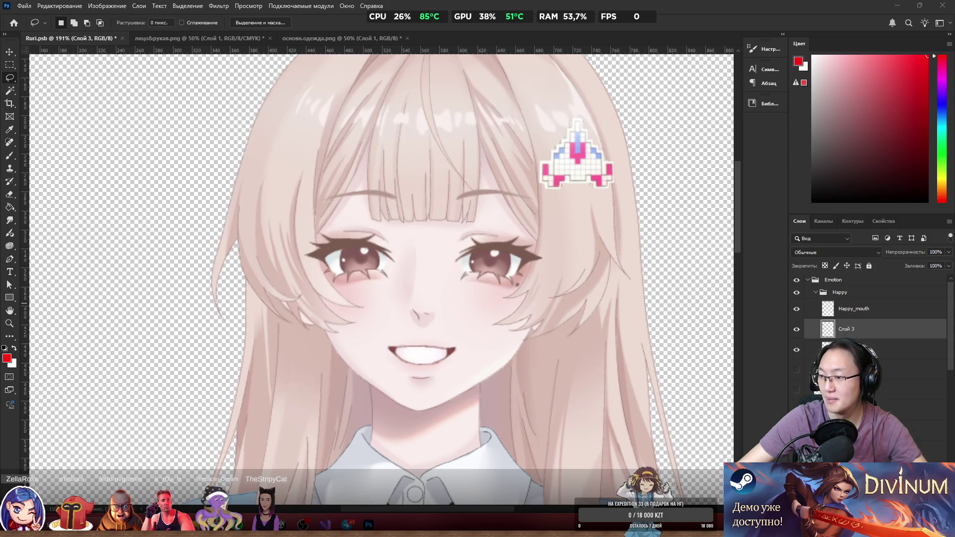
{"action": "left_click_drag", "start_coordinate": [577, 187], "coordinate": [517, 174]}
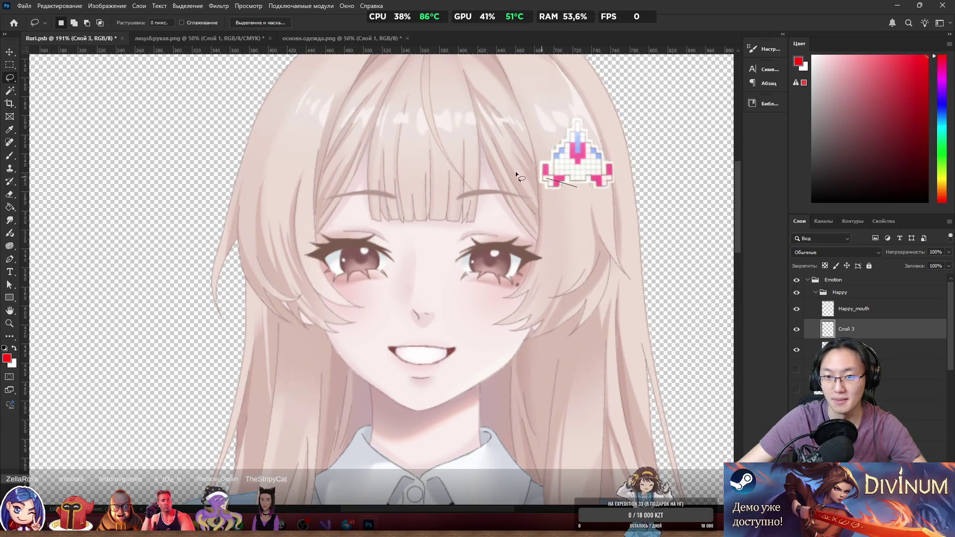
{"action": "left_click_drag", "start_coordinate": [334, 218], "coordinate": [571, 188]}
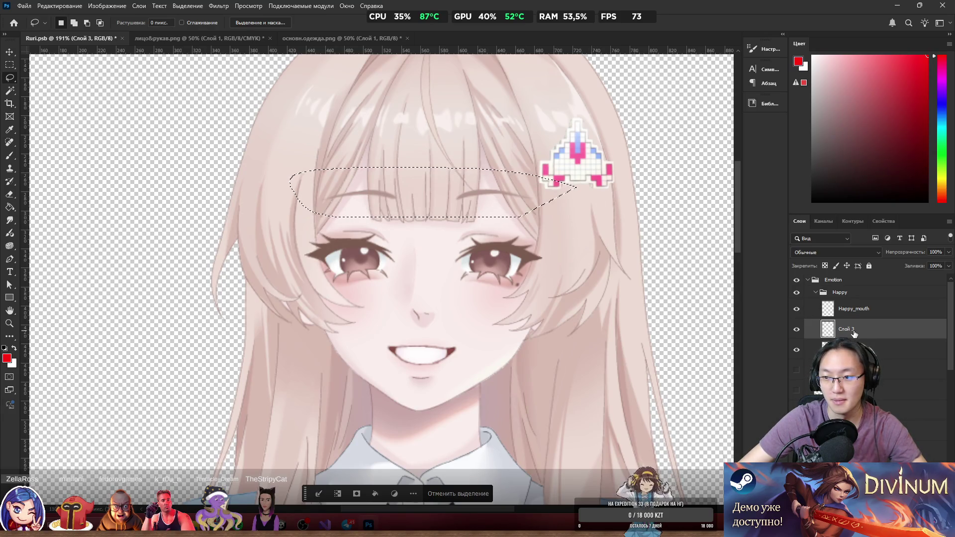
Rename the new layer to Happy_brows and drop the selection.
{"action": "key", "text": "BackSpace"}
{"action": "type", "text": "He"}
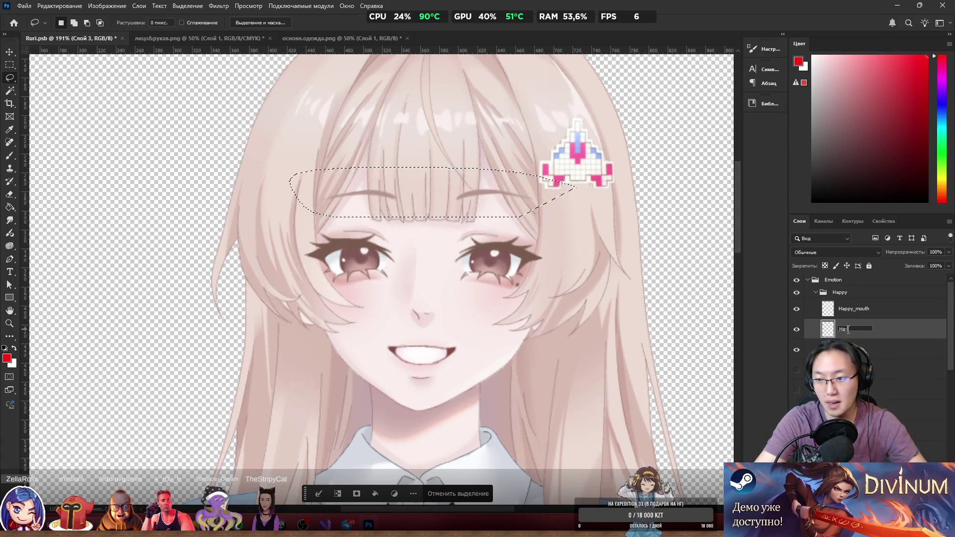
{"action": "type", "text": "appy_brows"}
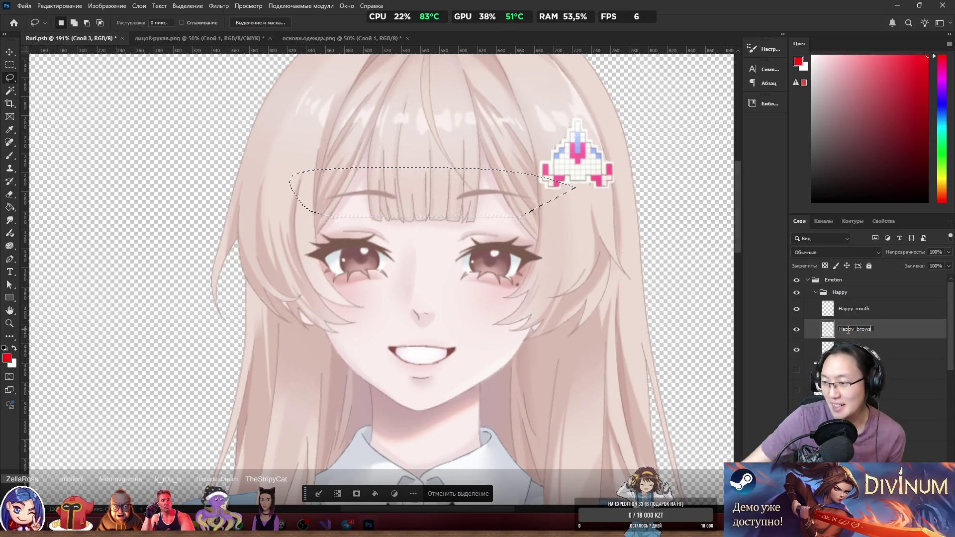
{"action": "key", "text": "Return"}
{"action": "key", "text": "ctrl+d"}
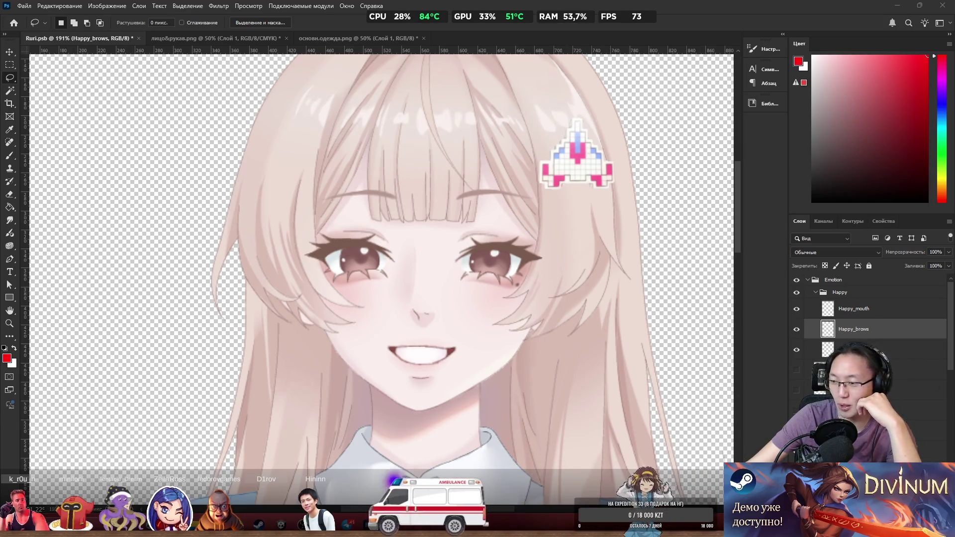
Clear the eyebrow selection and rename the remaining эмоц1 layer to Happy_eyes.
{"action": "mouse_move", "coordinate": [576, 188]}
{"action": "left_mouse_down"}
{"action": "mouse_move", "coordinate": [308, 171]}
{"action": "mouse_move", "coordinate": [294, 194]}
{"action": "mouse_move", "coordinate": [397, 216]}
{"action": "mouse_move", "coordinate": [520, 216]}
{"action": "left_mouse_up"}
{"action": "mouse_move", "coordinate": [325, 527]}
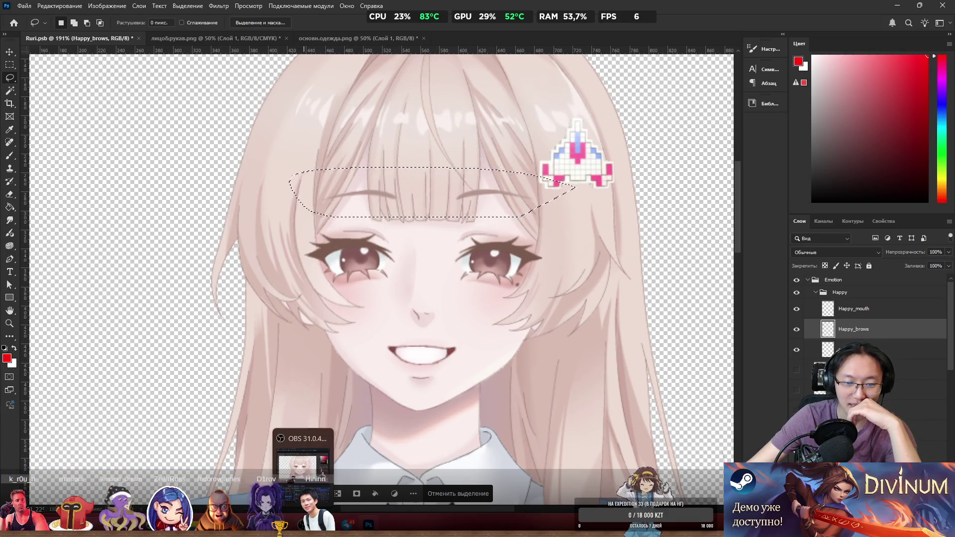
{"action": "left_click", "coordinate": [458, 494]}
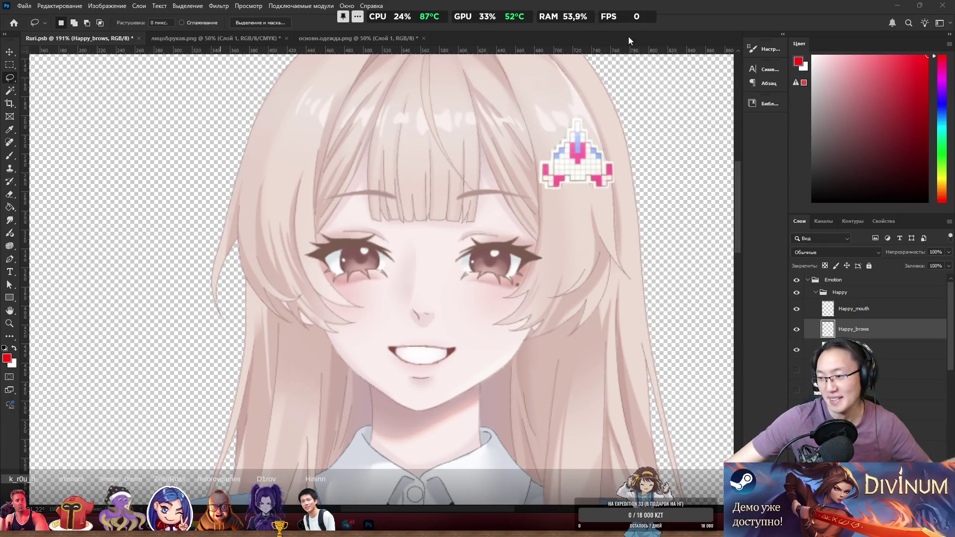
{"action": "left_click", "coordinate": [805, 350]}
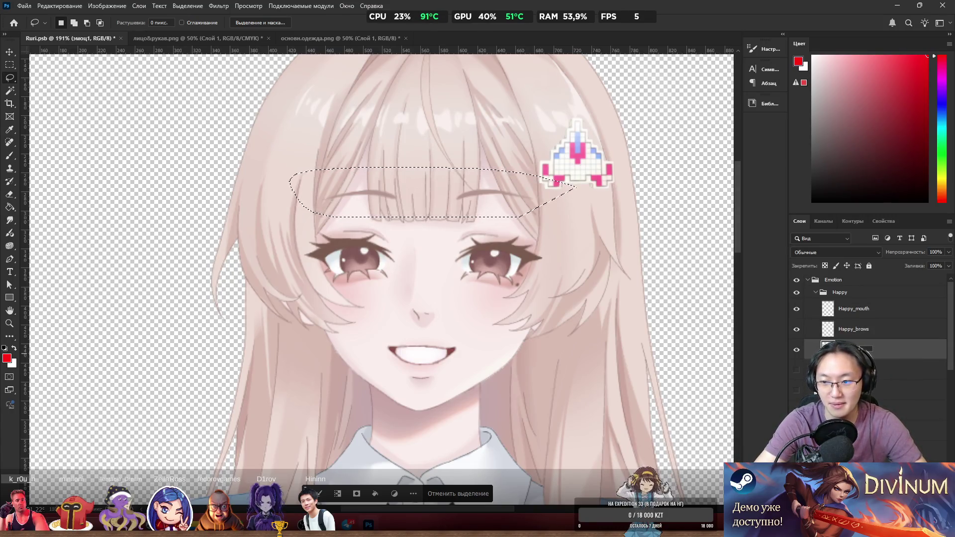
{"action": "key", "text": "Return"}
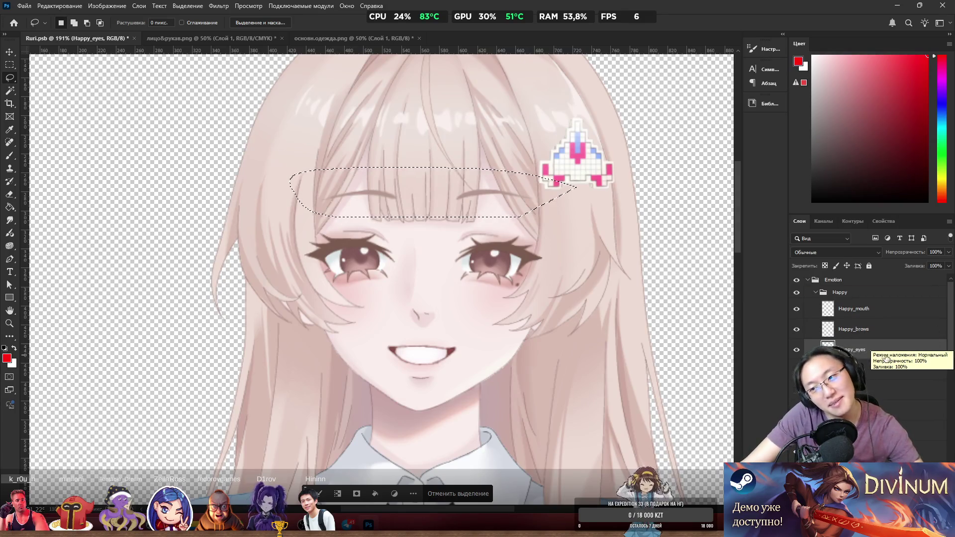
Hide the Happy expression group.
{"action": "scroll", "coordinate": [491, 312], "scroll_direction": "down", "scroll_amount": 5}
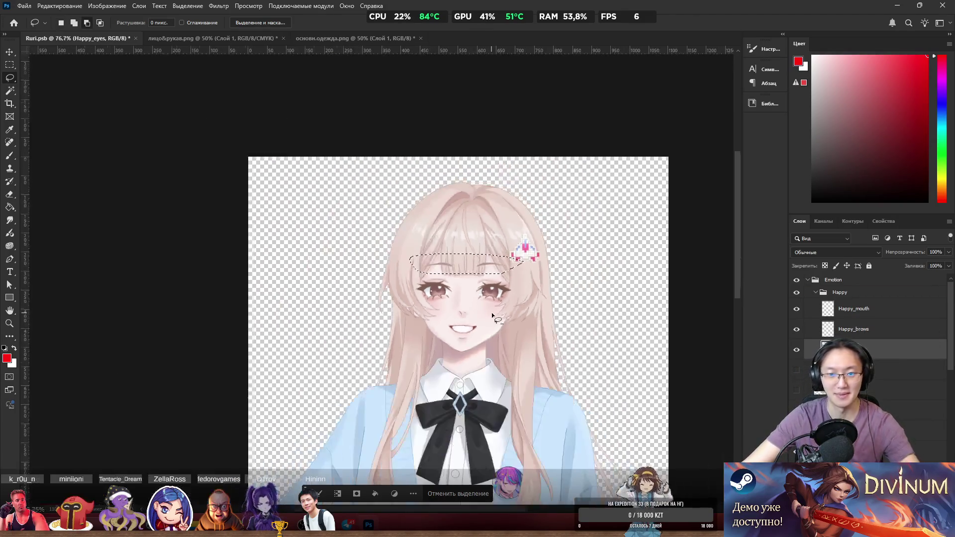
{"action": "scroll", "coordinate": [489, 314], "scroll_direction": "up", "scroll_amount": 6}
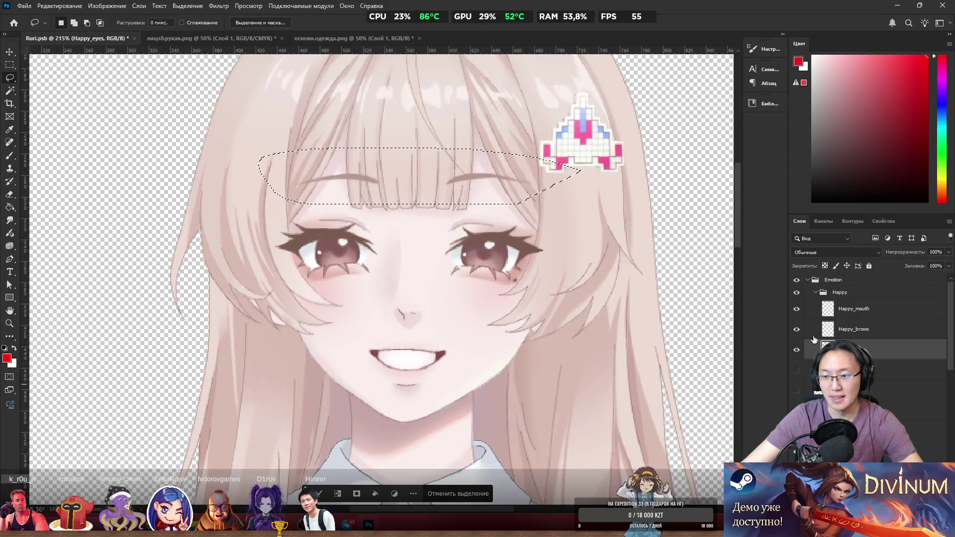
{"action": "left_click", "coordinate": [796, 293]}
Create a new group and place it inside the Emotion group above Happy.
{"action": "left_click", "coordinate": [843, 288]}
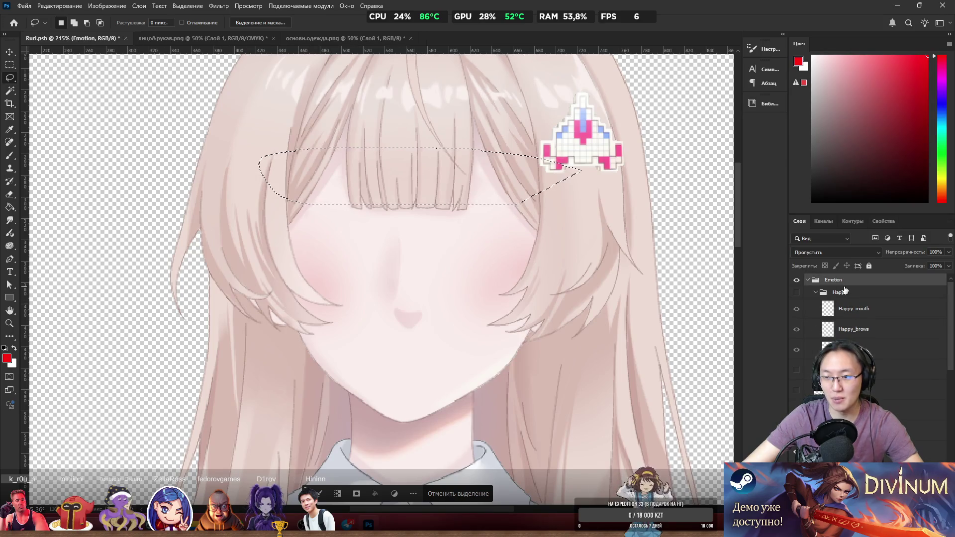
{"action": "key", "text": "ctrl+g"}
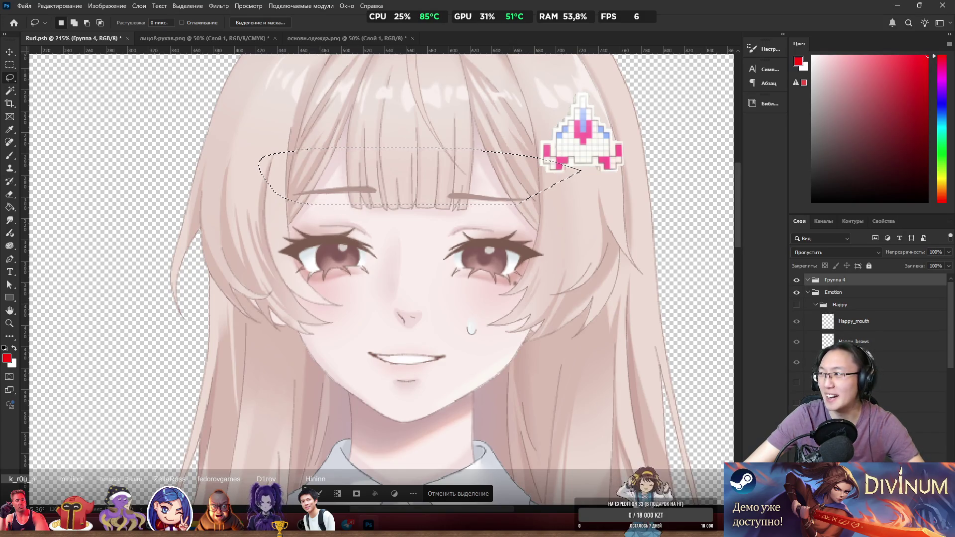
{"action": "key", "text": "ctrl+d"}
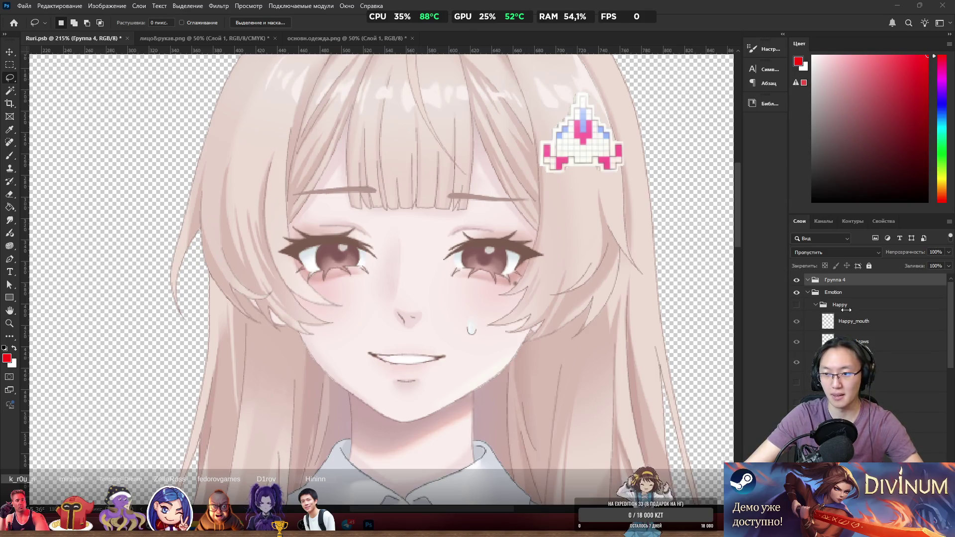
{"action": "key", "text": "ctrl+z"}
{"action": "left_click_drag", "start_coordinate": [839, 281], "coordinate": [855, 294]}
{"action": "left_click", "coordinate": [807, 280]}
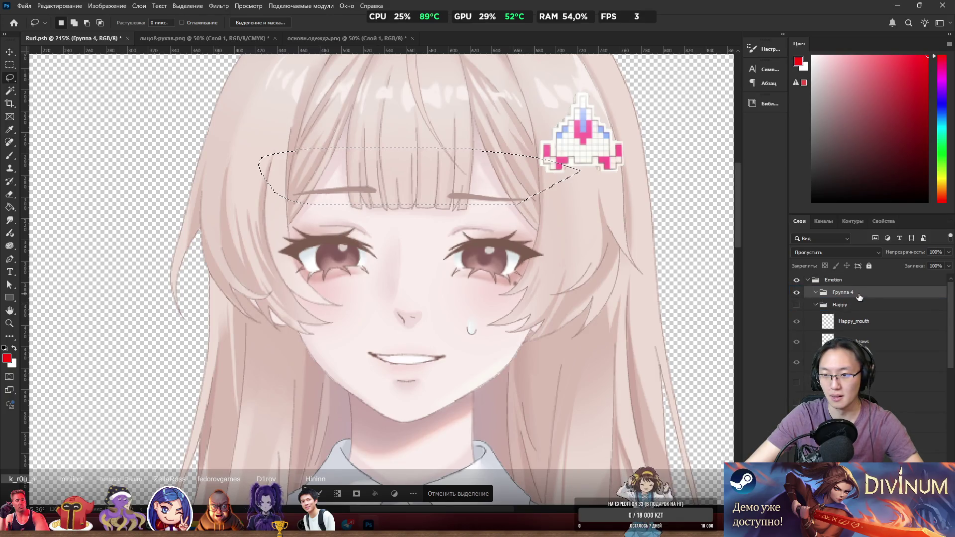
Name the new group Akward and move the эмоц2 layer into it.
{"action": "double_click", "coordinate": [845, 293]}
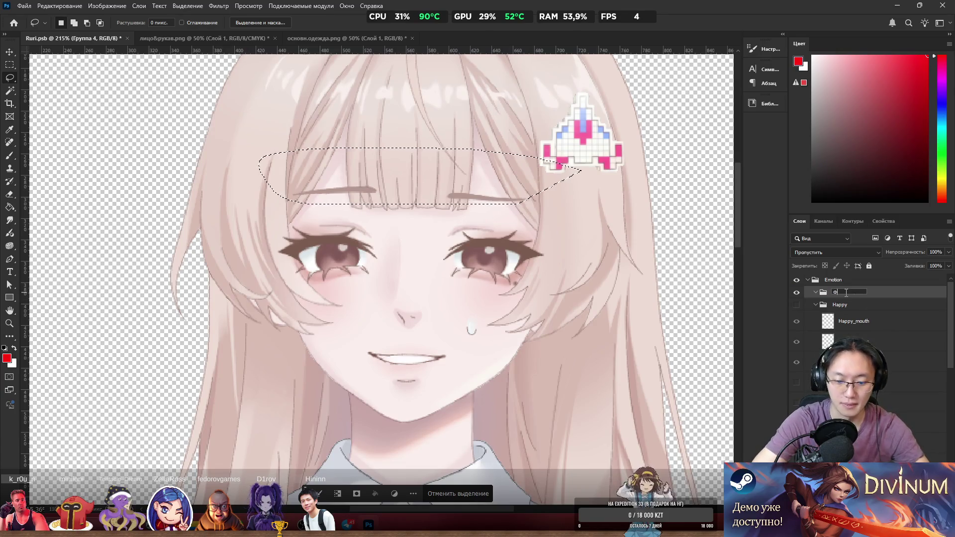
{"action": "type", "text": "Akward"}
{"action": "key", "text": "Return"}
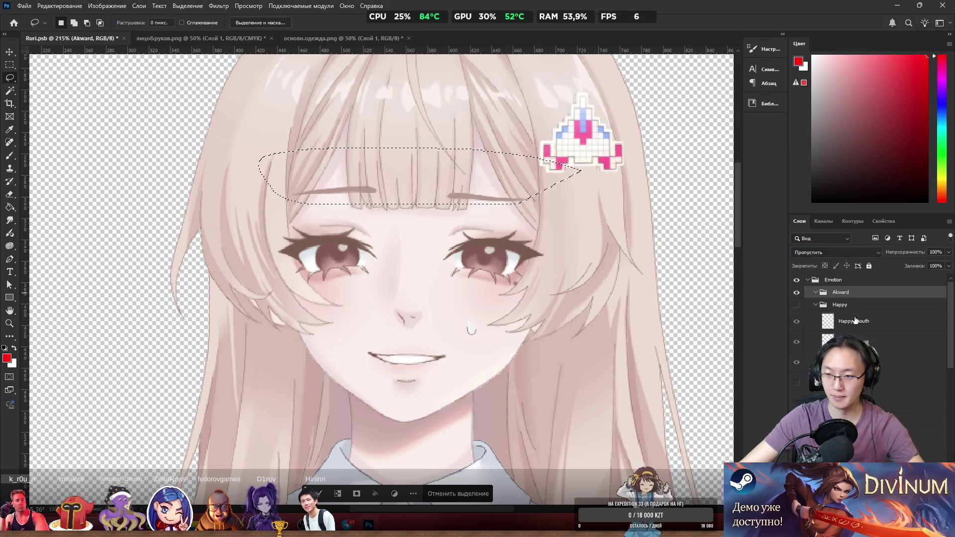
{"action": "left_click_drag", "start_coordinate": [845, 378], "coordinate": [843, 295]}
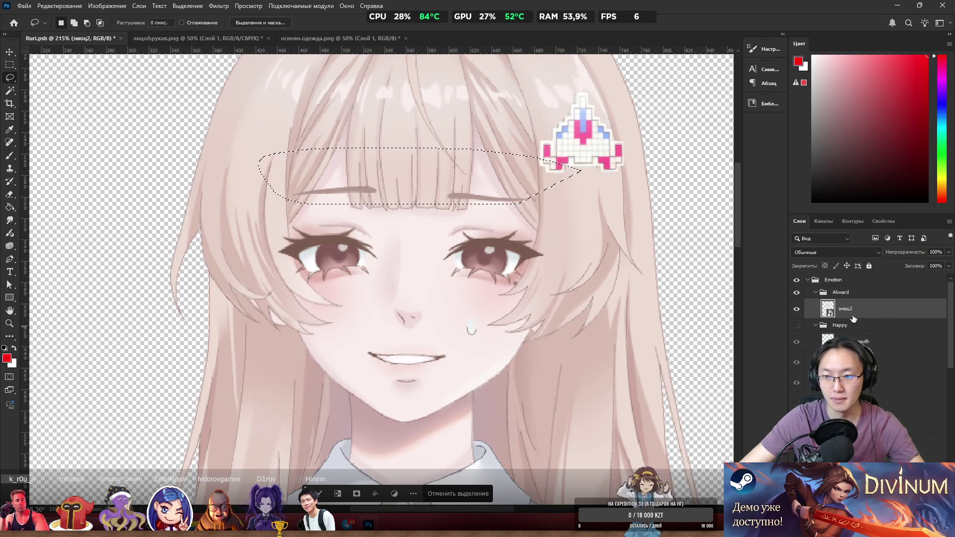
{"action": "left_click_drag", "start_coordinate": [434, 189], "coordinate": [437, 196]}
{"action": "right_click", "coordinate": [438, 198]}
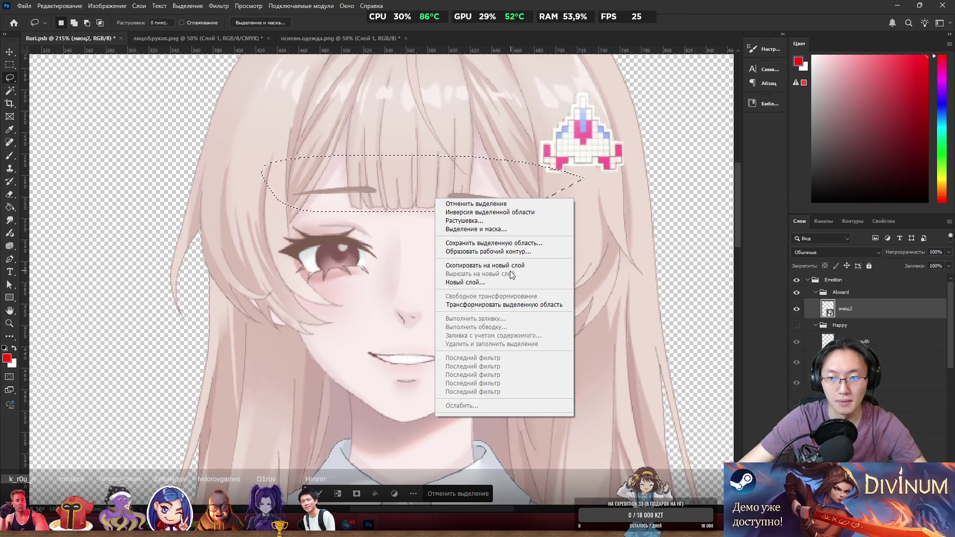
{"action": "right_click", "coordinate": [872, 314]}
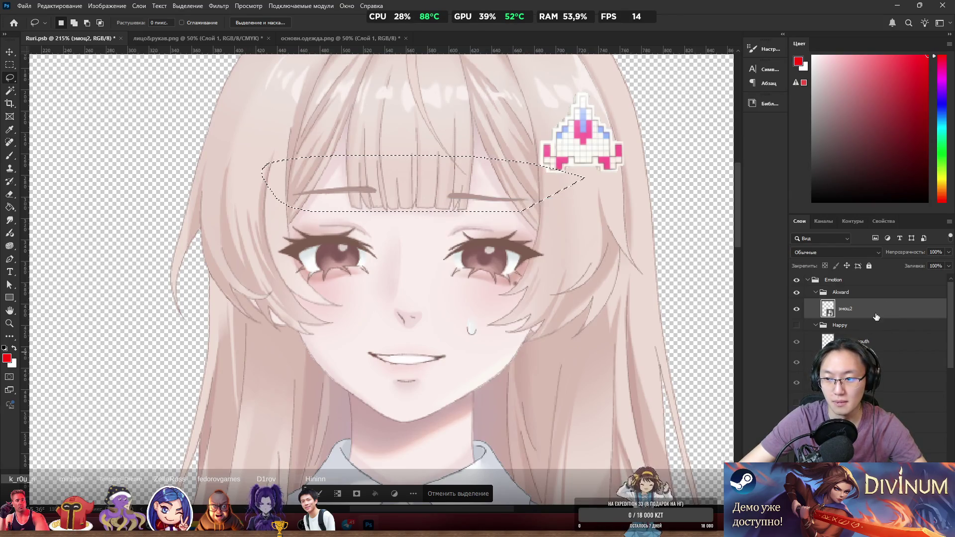
{"action": "key", "text": "Escape"}
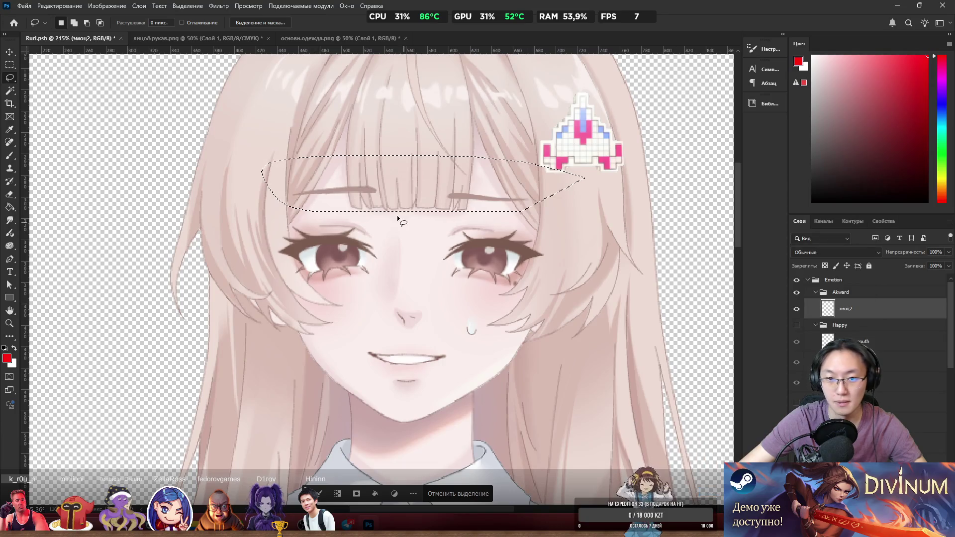
{"action": "right_click", "coordinate": [389, 191]}
{"action": "left_click", "coordinate": [458, 267]}
{"action": "double_click", "coordinate": [852, 311]}
{"action": "type", "text": "Akwar"}
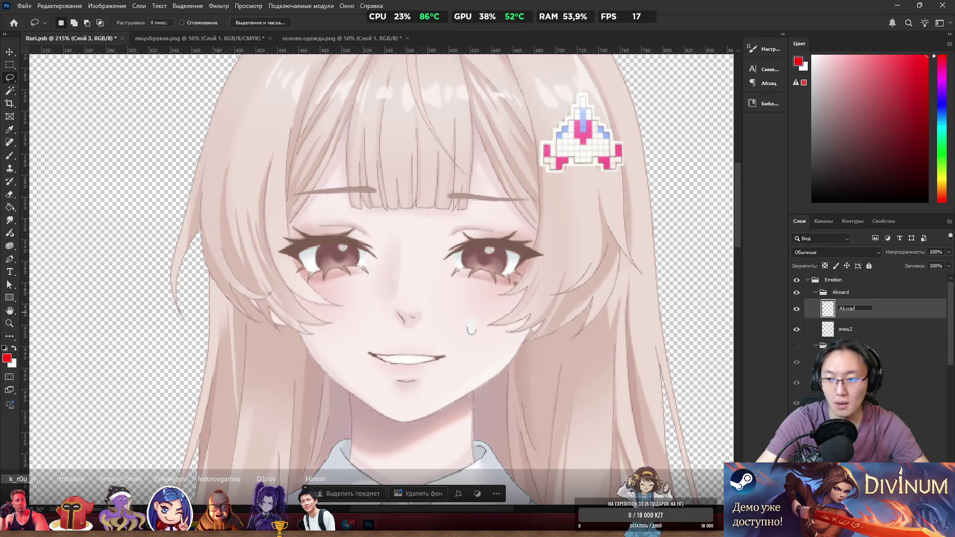
{"action": "type", "text": "d_bl"}
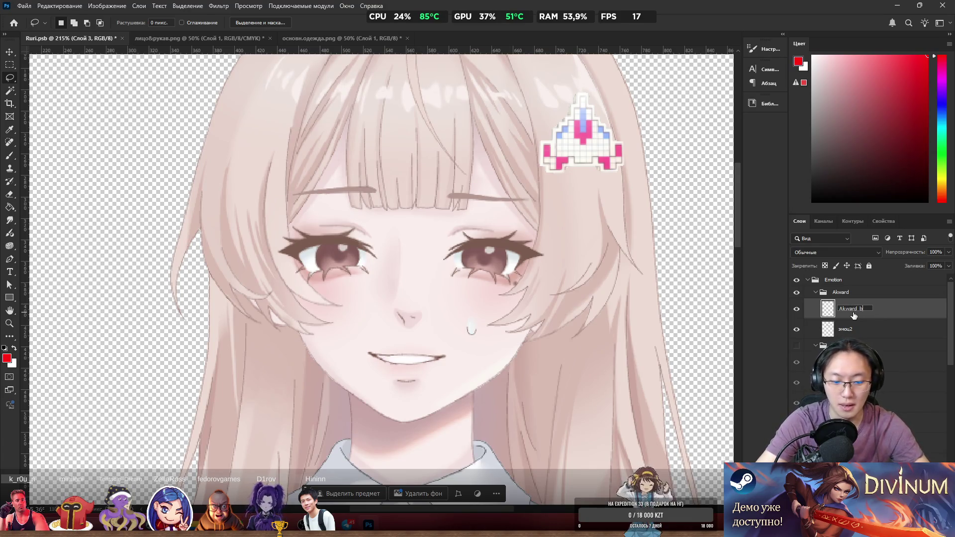
{"action": "type", "text": "ows"}
{"action": "key", "text": "Return"}
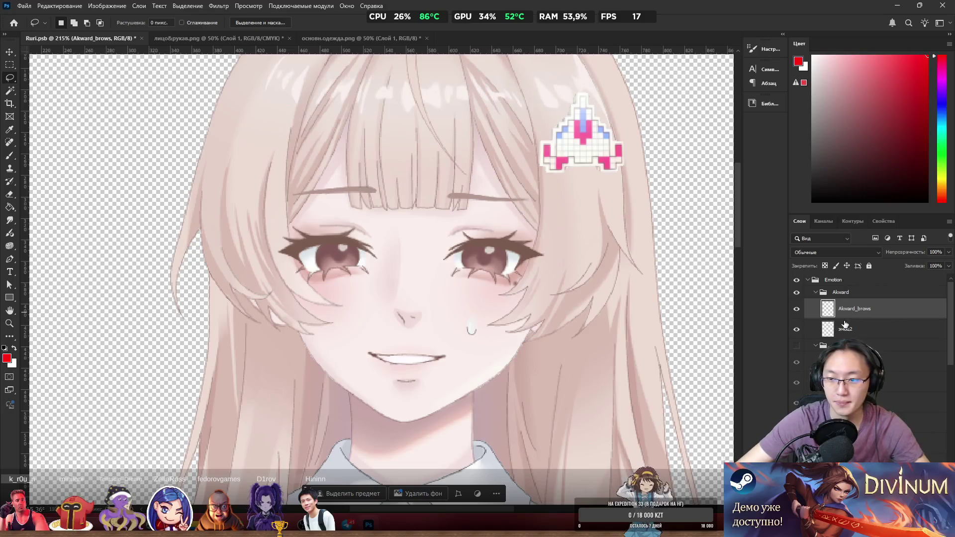
{"action": "left_click", "coordinate": [796, 309]}
{"action": "left_click", "coordinate": [796, 308]}
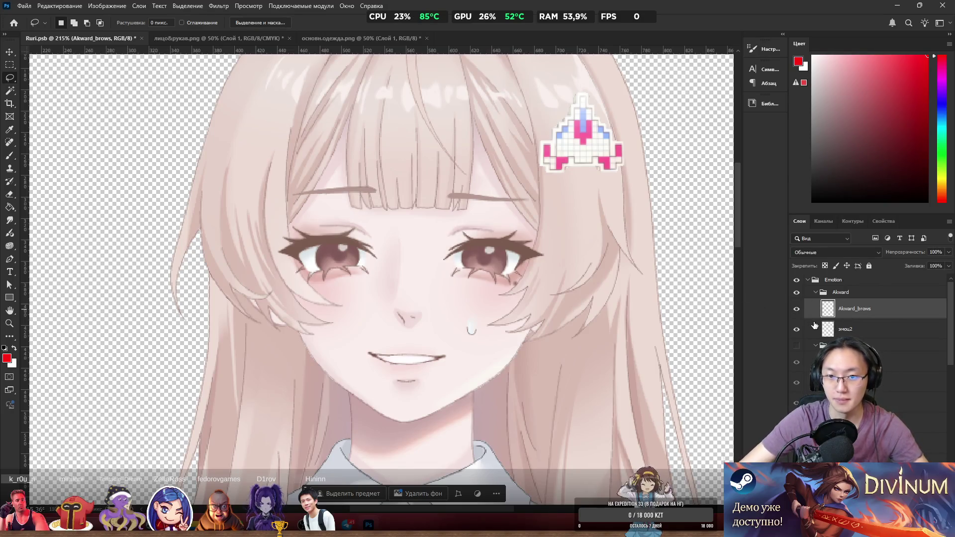
{"action": "left_click", "coordinate": [845, 329]}
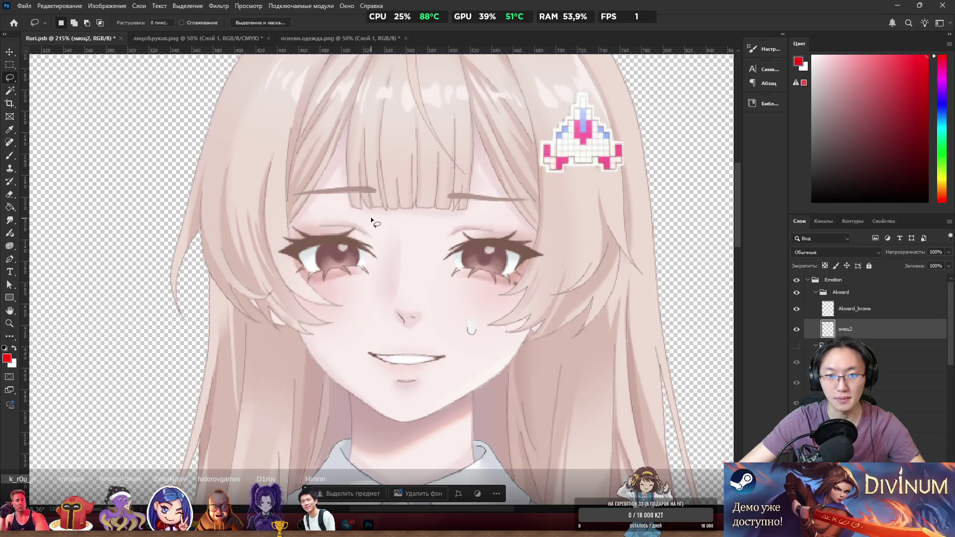
Lasso the mouth and sweat drop on эмоц2 and cut them onto a new layer.
{"action": "left_click_drag", "start_coordinate": [373, 329], "coordinate": [428, 331]}
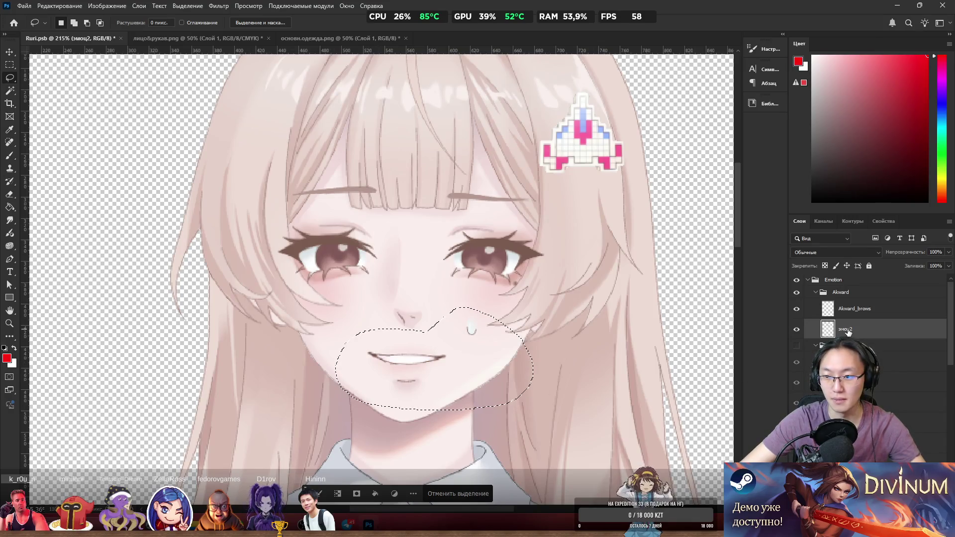
{"action": "left_click", "coordinate": [428, 342]}
{"action": "right_click", "coordinate": [427, 343]}
{"action": "left_click", "coordinate": [359, 359]}
{"action": "mouse_move", "coordinate": [328, 326]}
{"action": "left_mouse_down"}
{"action": "mouse_move", "coordinate": [313, 345]}
{"action": "mouse_move", "coordinate": [383, 306]}
{"action": "left_mouse_up"}
{"action": "right_click", "coordinate": [420, 357]}
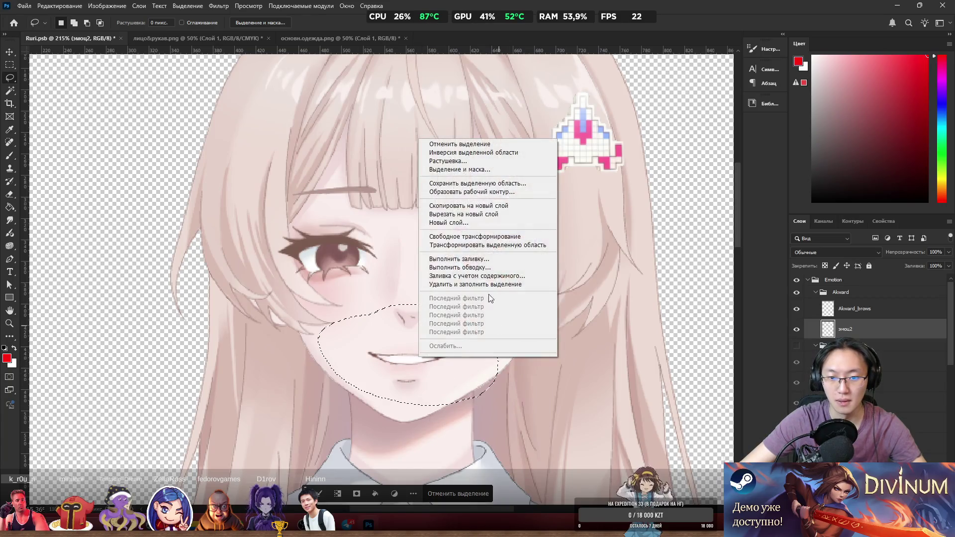
{"action": "left_click", "coordinate": [476, 214]}
Name the new layer Akward_mouth.
{"action": "double_click", "coordinate": [847, 330]}
{"action": "type", "text": "rd_mouth"}
{"action": "key", "text": "Return"}
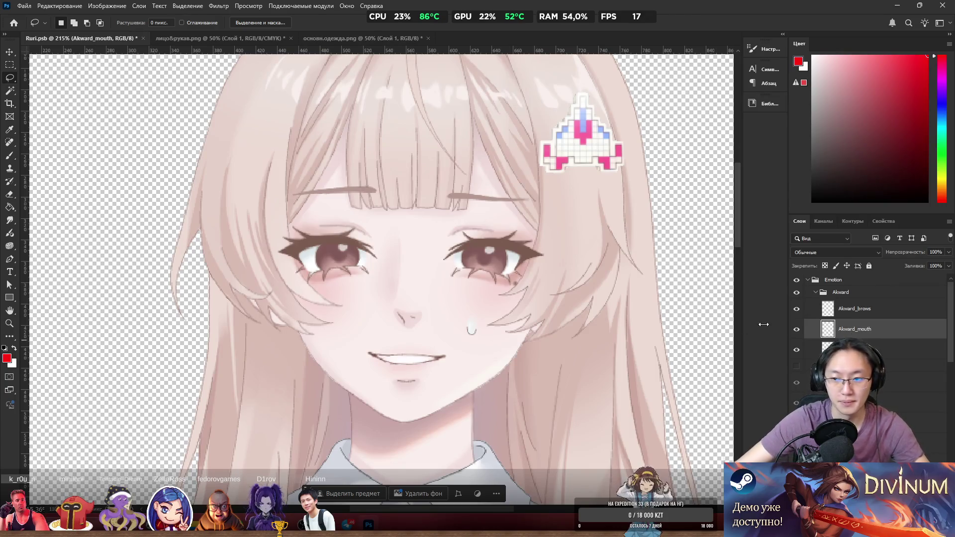
Toggle the Akward_mouth and brow layers to check the split, then hide the Akward group.
{"action": "left_click", "coordinate": [796, 330]}
{"action": "left_click", "coordinate": [796, 329]}
{"action": "left_click", "coordinate": [797, 330]}
{"action": "left_click", "coordinate": [797, 330]}
{"action": "left_click", "coordinate": [797, 330]}
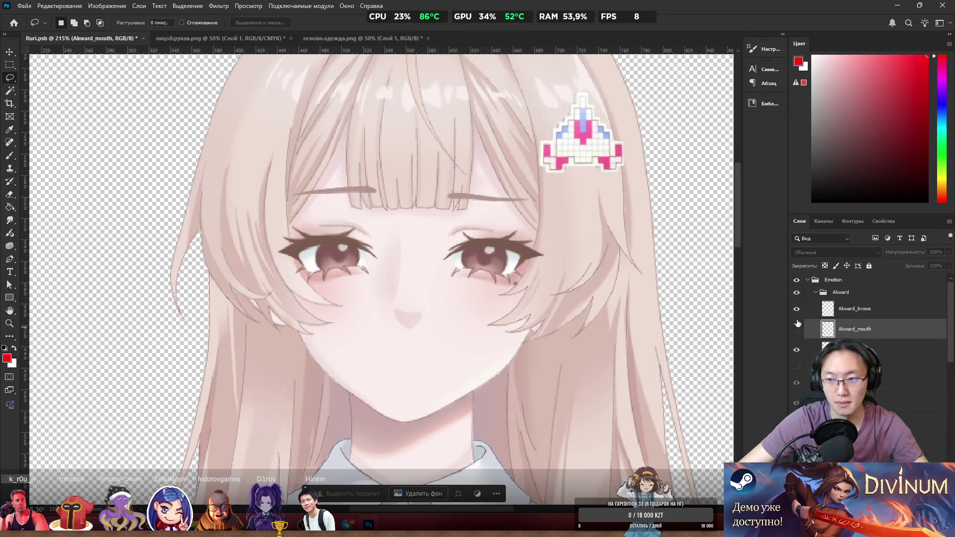
{"action": "left_click", "coordinate": [796, 309]}
{"action": "left_click", "coordinate": [797, 309]}
{"action": "left_click", "coordinate": [797, 330]}
{"action": "left_click", "coordinate": [796, 293]}
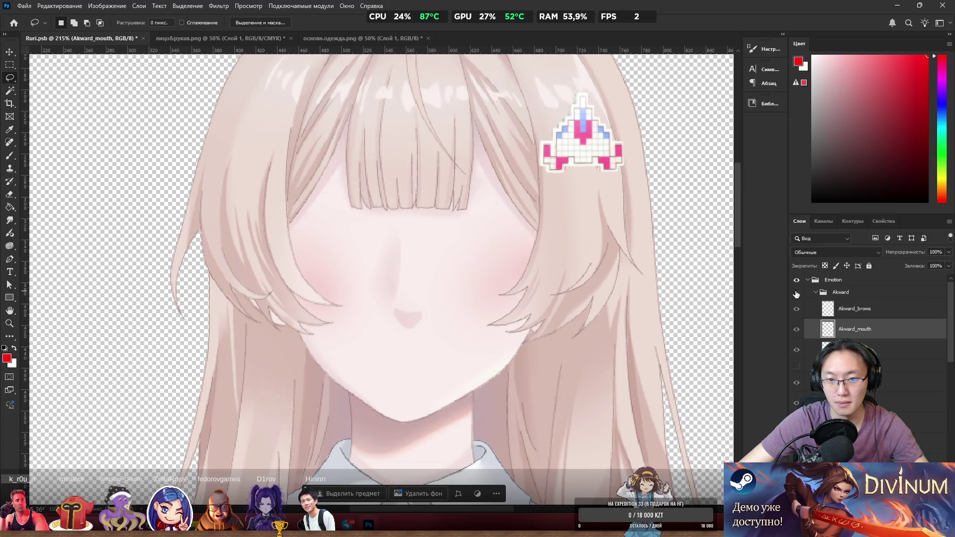
Compare with the other expression's open smile, re-show the Akward group, and select эмоц2.
{"action": "left_click", "coordinate": [796, 367]}
{"action": "left_click", "coordinate": [796, 367]}
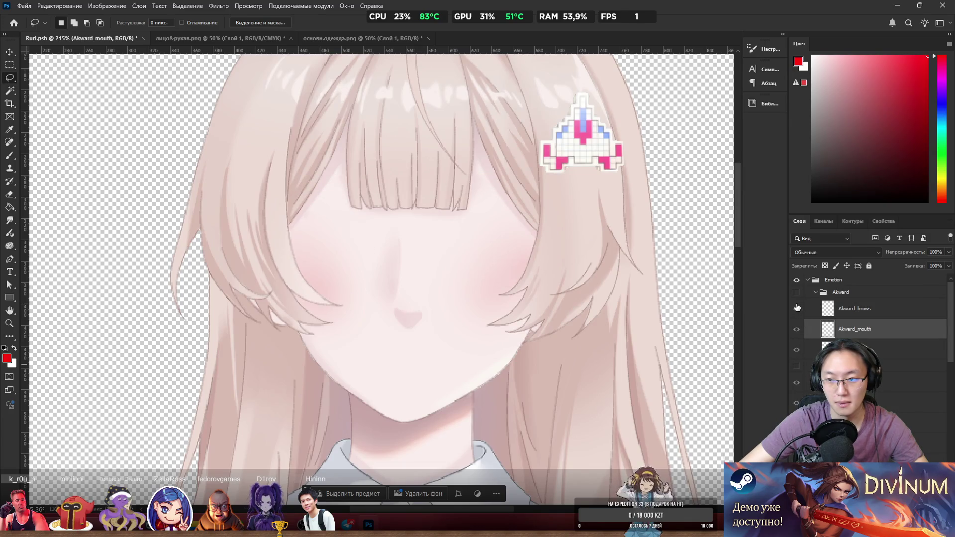
{"action": "left_click", "coordinate": [797, 366]}
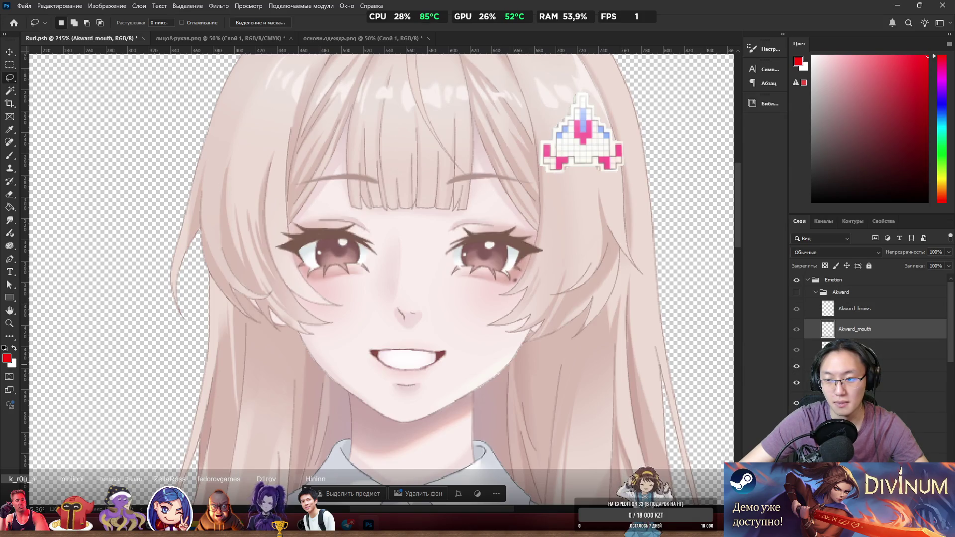
{"action": "left_click", "coordinate": [796, 384]}
{"action": "left_click", "coordinate": [796, 384]}
{"action": "left_click", "coordinate": [796, 384]}
{"action": "left_click", "coordinate": [796, 385]}
{"action": "left_click", "coordinate": [796, 366]}
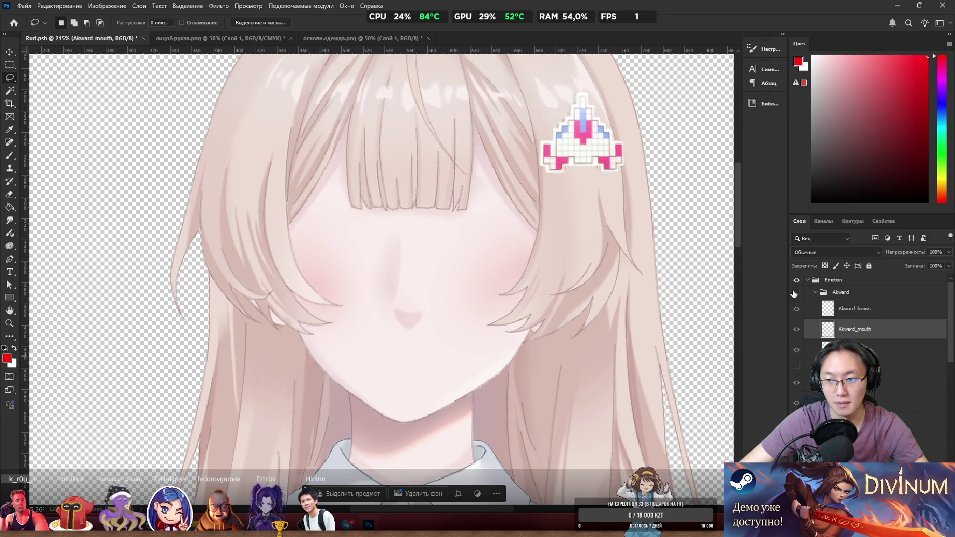
{"action": "left_click", "coordinate": [797, 295]}
{"action": "left_click", "coordinate": [797, 295]}
{"action": "left_click", "coordinate": [797, 296]}
{"action": "left_click", "coordinate": [796, 330]}
{"action": "left_click", "coordinate": [796, 330]}
{"action": "left_click", "coordinate": [795, 330]}
{"action": "left_click", "coordinate": [795, 330]}
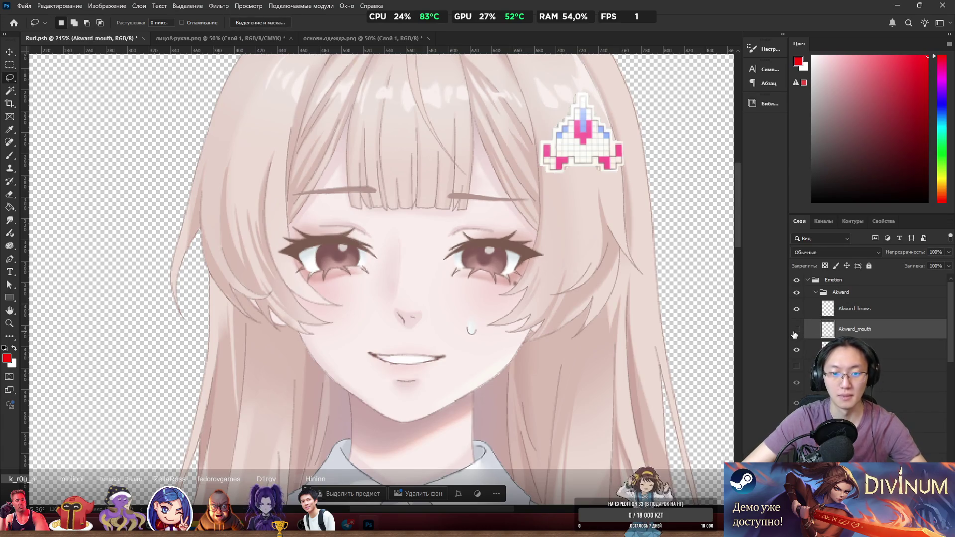
{"action": "left_click", "coordinate": [795, 329]}
{"action": "left_click", "coordinate": [796, 329]}
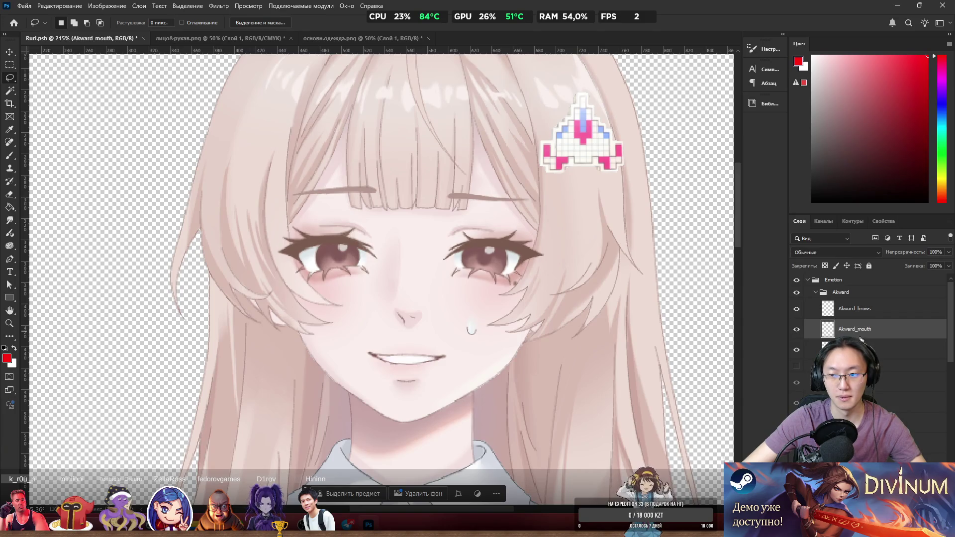
{"action": "left_click", "coordinate": [860, 348]}
Preview эмоц2's content with a red ff0000 stroke layer style, then cancel it.
{"action": "double_click", "coordinate": [860, 348]}
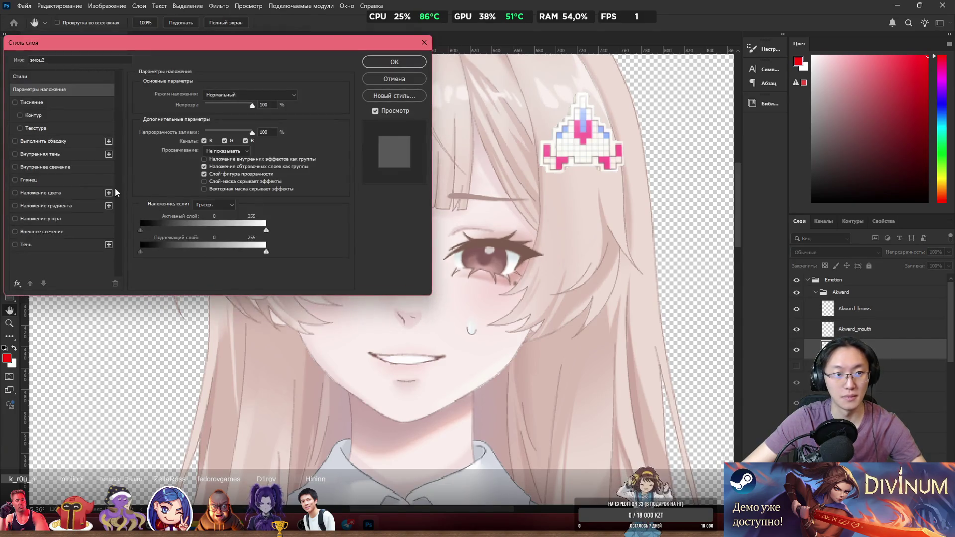
{"action": "left_click", "coordinate": [52, 142]}
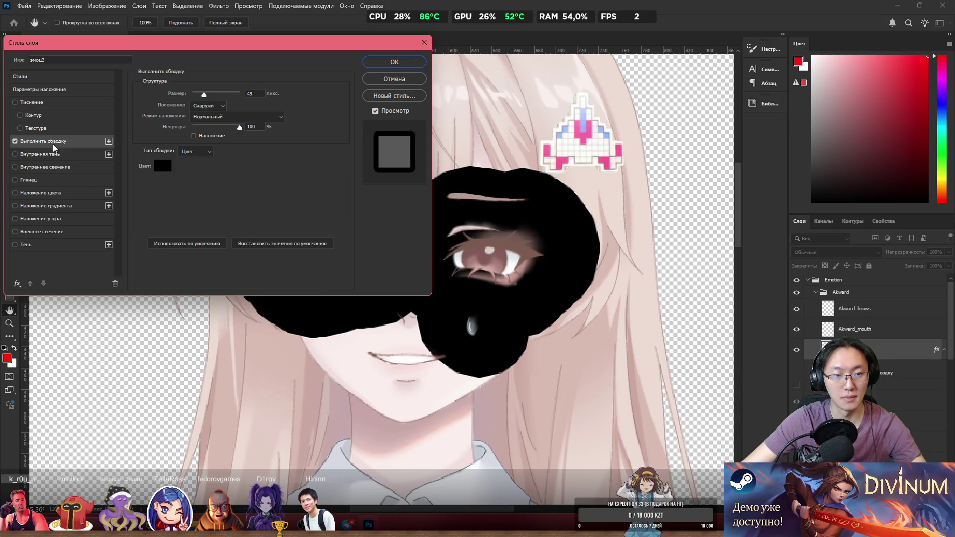
{"action": "left_click", "coordinate": [164, 170]}
{"action": "type", "text": "ff0000"}
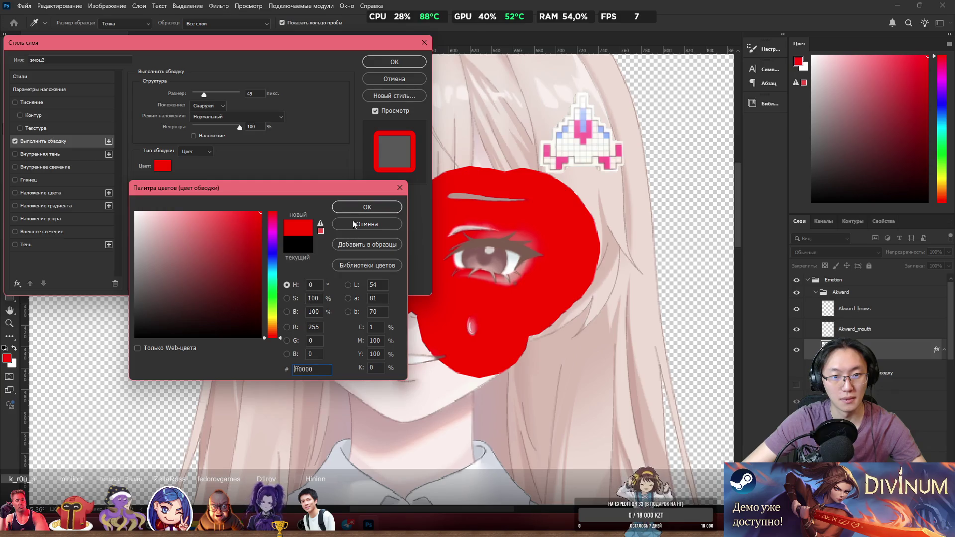
{"action": "key", "text": "Return"}
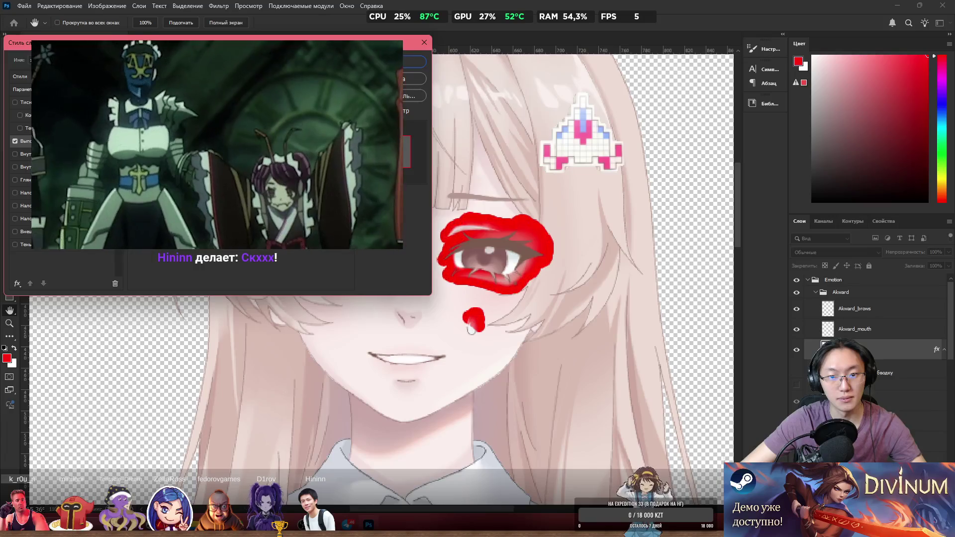
{"action": "mouse_move", "coordinate": [255, 44]}
{"action": "left_mouse_down"}
{"action": "mouse_move", "coordinate": [289, 335]}
{"action": "mouse_move", "coordinate": [266, 364]}
{"action": "mouse_move", "coordinate": [260, 344]}
{"action": "left_mouse_up"}
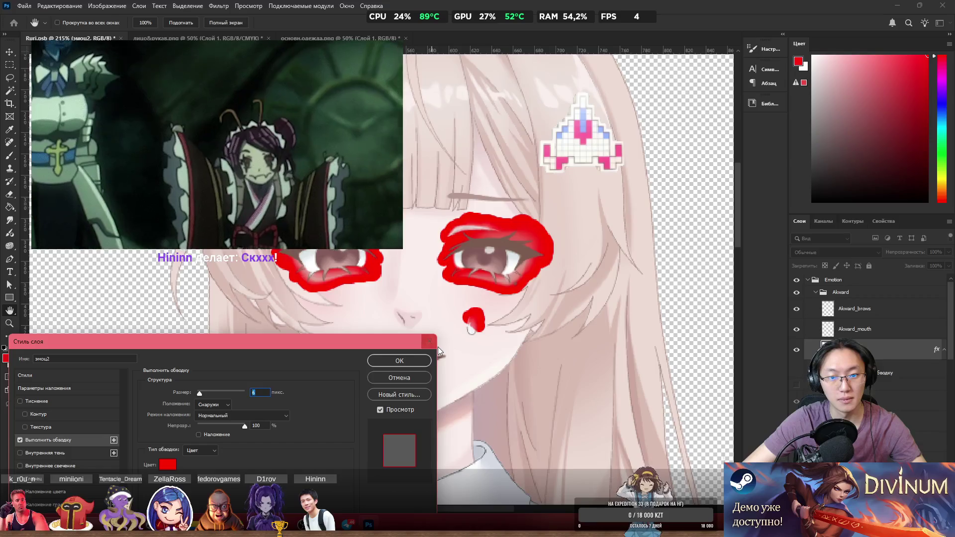
{"action": "left_click", "coordinate": [415, 376]}
Step back through the history to undo the mouth cut.
{"action": "key", "text": "ctrl+comma"}
{"action": "key", "text": "ctrl+comma"}
{"action": "key", "text": "ctrl+comma"}
{"action": "key", "text": "ctrl+comma"}
{"action": "key", "text": "ctrl+comma"}
{"action": "key", "text": "ctrl+comma"}
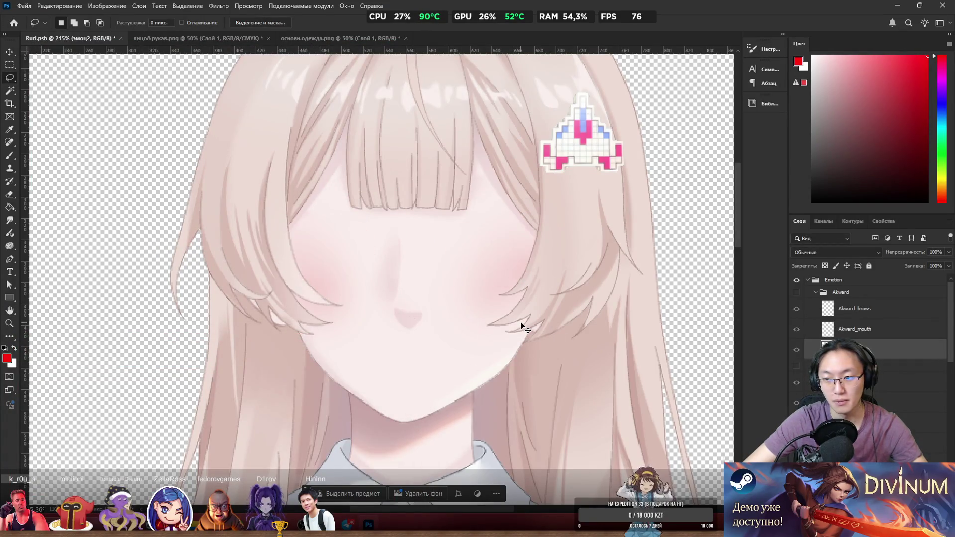
{"action": "key", "text": "ctrl+comma"}
{"action": "key", "text": "ctrl+comma"}
{"action": "key", "text": "ctrl+comma"}
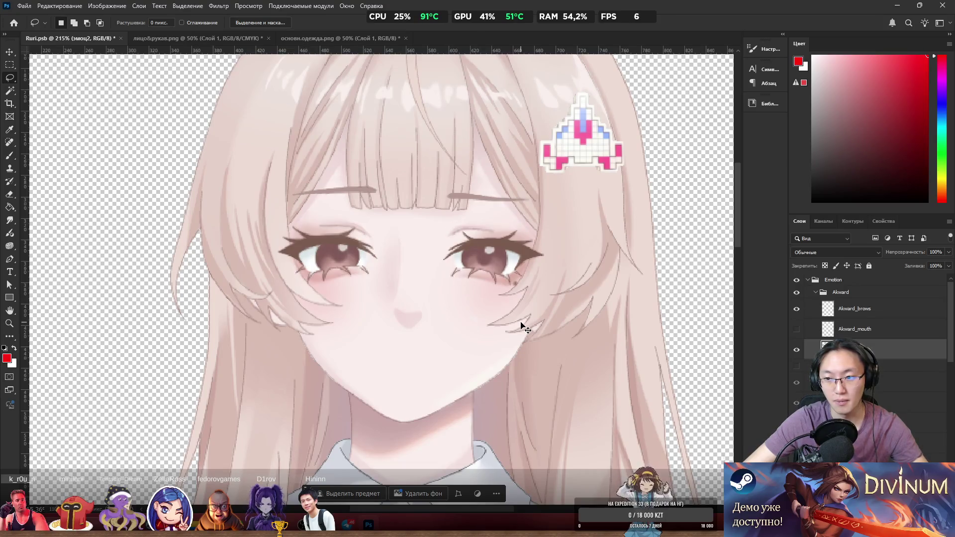
{"action": "key", "text": "ctrl+z"}
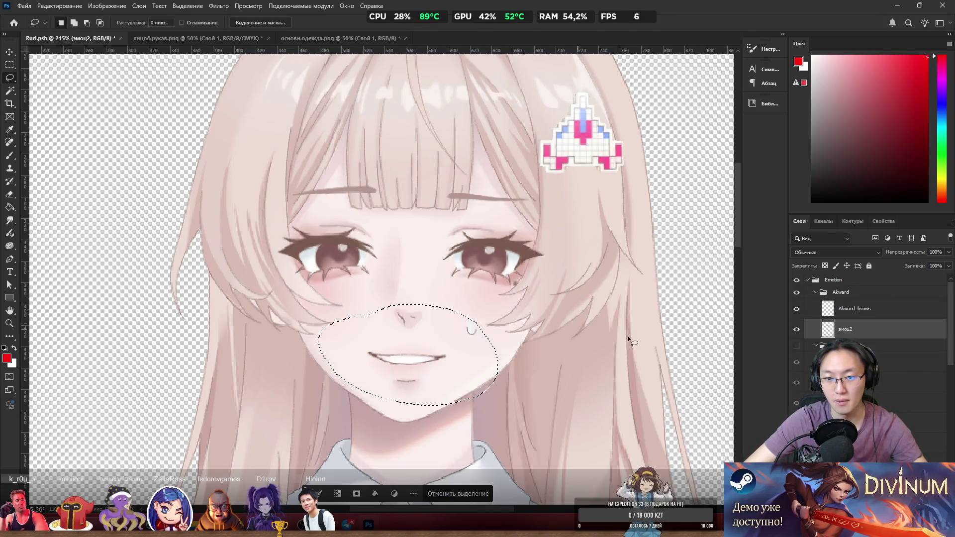
Lasso a wider region around the mouth and sweat drop, cut it to Akward_mouth.
{"action": "mouse_move", "coordinate": [572, 343]}
{"action": "left_mouse_down"}
{"action": "mouse_move", "coordinate": [542, 314]}
{"action": "mouse_move", "coordinate": [286, 378]}
{"action": "mouse_move", "coordinate": [561, 360]}
{"action": "mouse_move", "coordinate": [505, 309]}
{"action": "mouse_move", "coordinate": [336, 299]}
{"action": "mouse_move", "coordinate": [522, 479]}
{"action": "mouse_move", "coordinate": [552, 462]}
{"action": "left_mouse_up"}
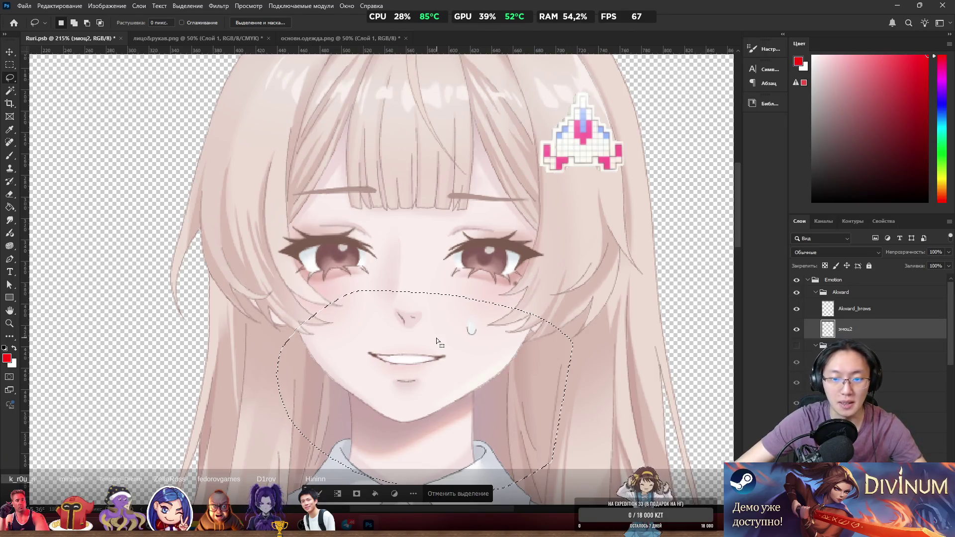
{"action": "right_click", "coordinate": [437, 338]}
{"action": "left_click", "coordinate": [480, 194]}
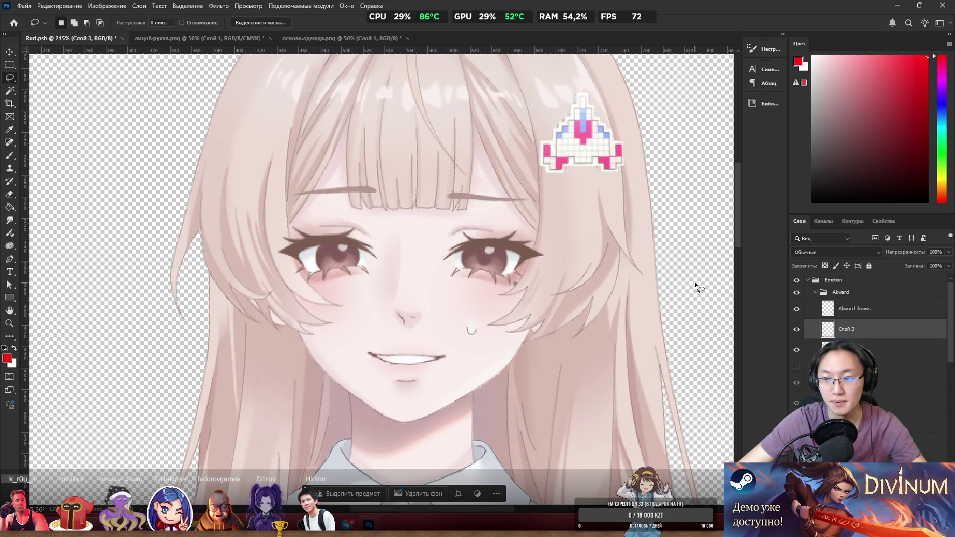
{"action": "type", "text": "Akward_mouth"}
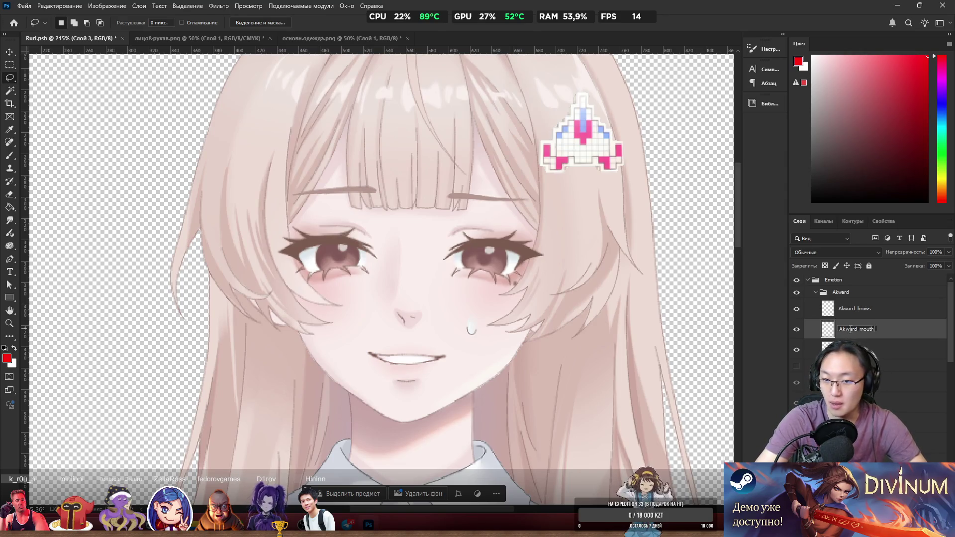
{"action": "key", "text": "Return"}
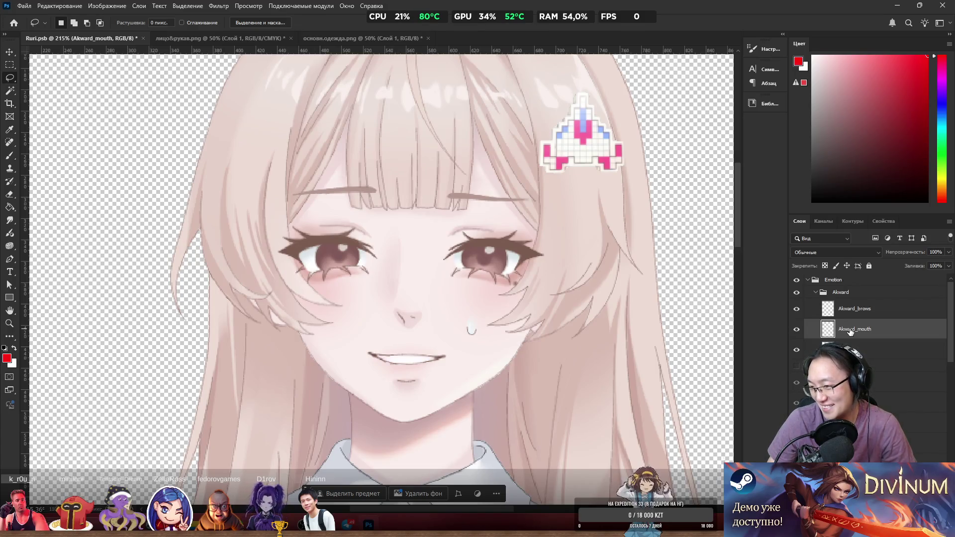
Hide the Akward group and эмоц3 mouth, then rename the Happy group to Smile.
{"action": "left_click", "coordinate": [815, 292]}
{"action": "left_click", "coordinate": [796, 292]}
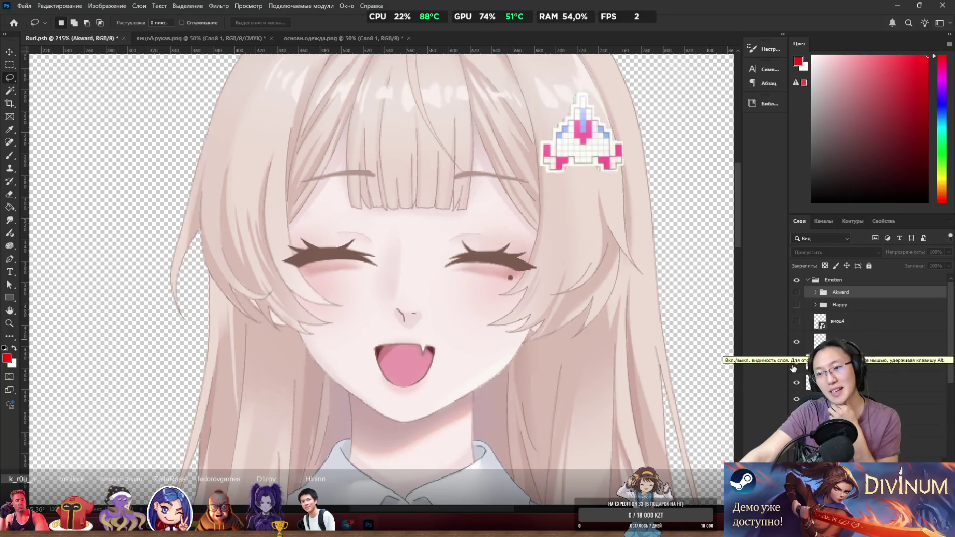
{"action": "left_click", "coordinate": [796, 342]}
{"action": "left_click", "coordinate": [796, 304]}
{"action": "left_click", "coordinate": [796, 304]}
{"action": "left_click", "coordinate": [796, 304]}
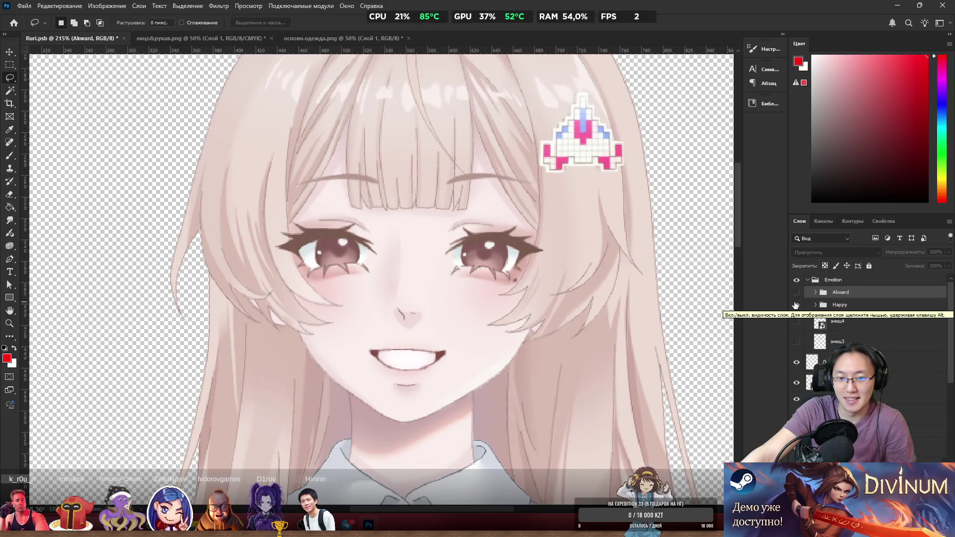
{"action": "double_click", "coordinate": [848, 304]}
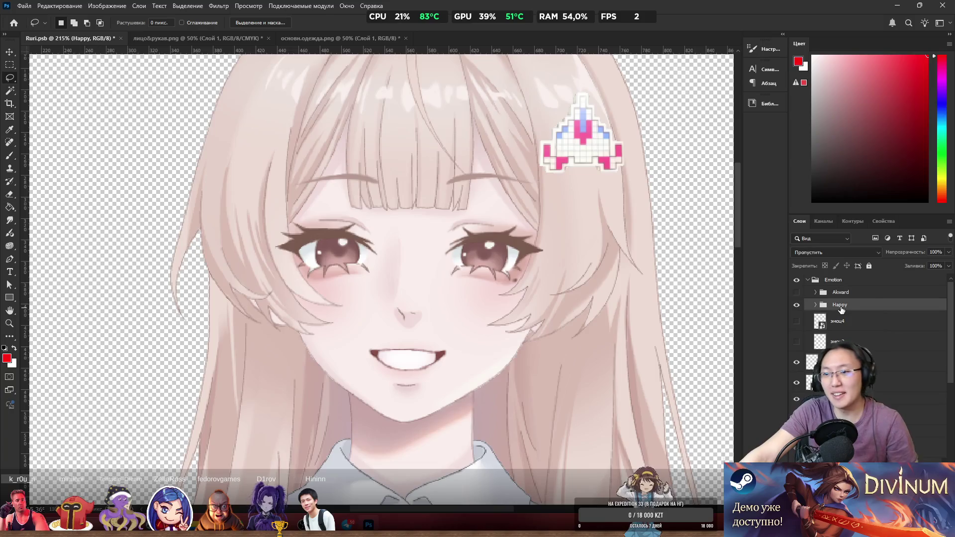
{"action": "type", "text": "Smile"}
{"action": "key", "text": "Return"}
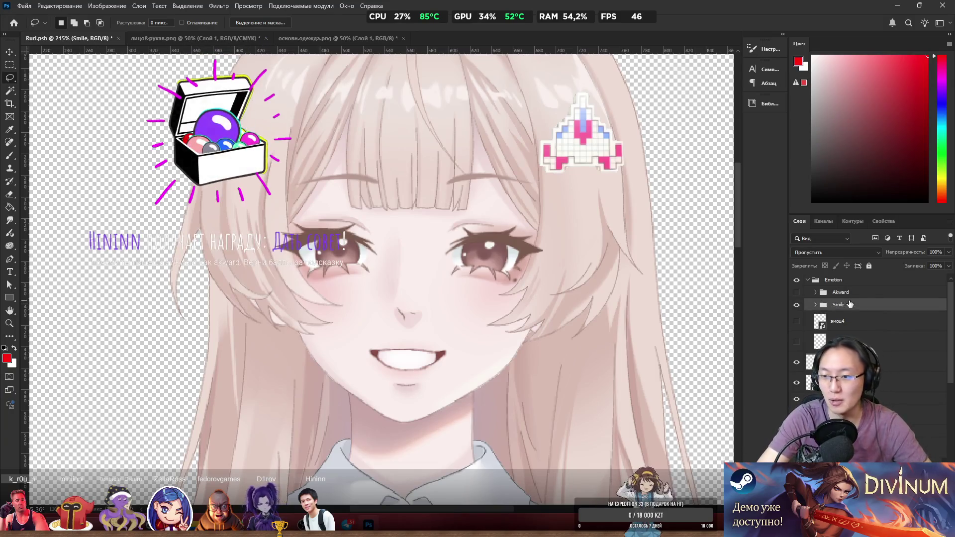
Hide Smile, show the closed-eye laughing face, and switch to HandleGlass.cs in Visual Studio.
{"action": "left_click", "coordinate": [796, 304]}
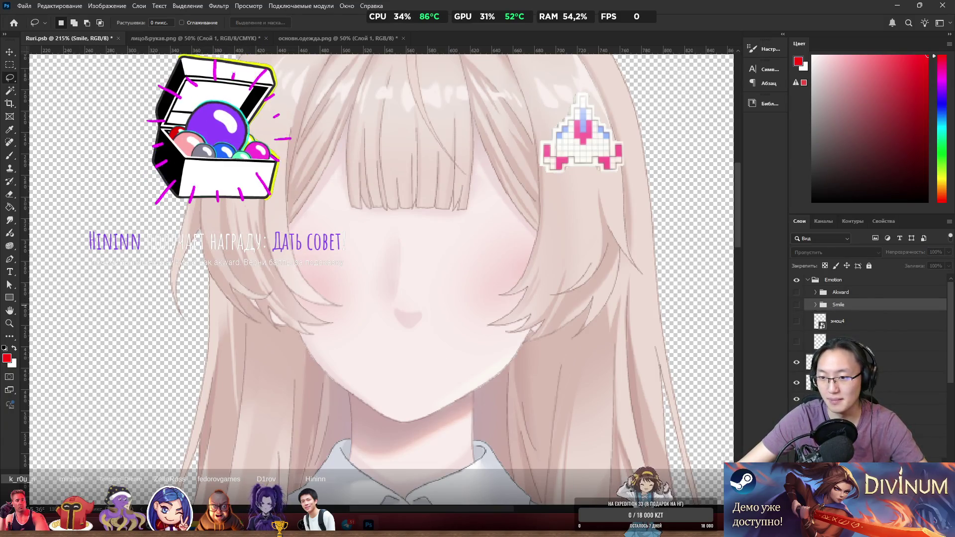
{"action": "left_click", "coordinate": [796, 342]}
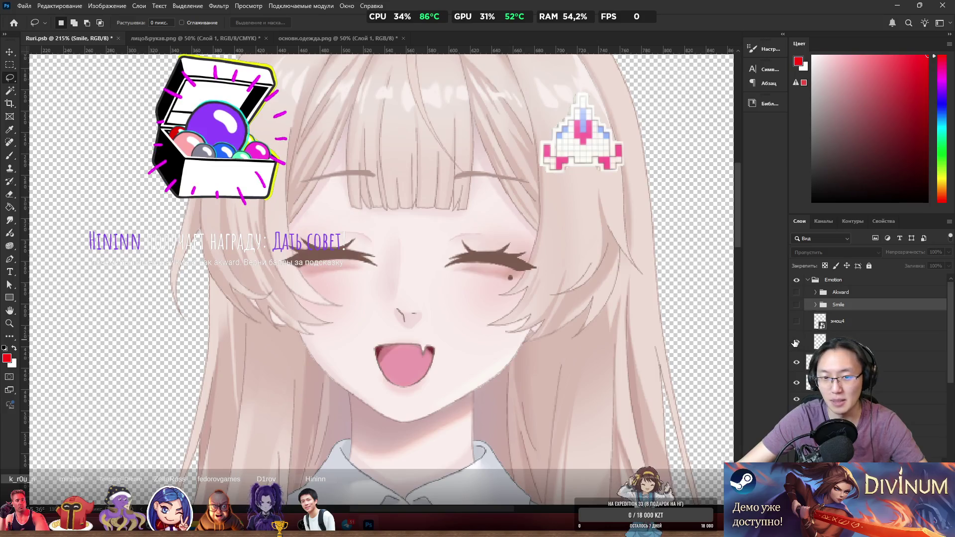
{"action": "right_click", "coordinate": [824, 280]}
{"action": "key", "text": "Escape"}
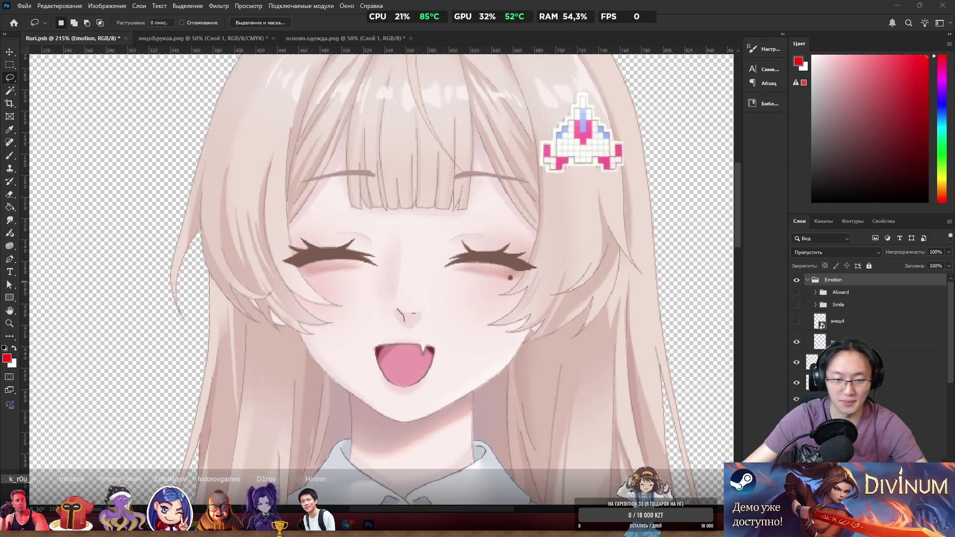
{"action": "key", "text": "alt+Tab"}
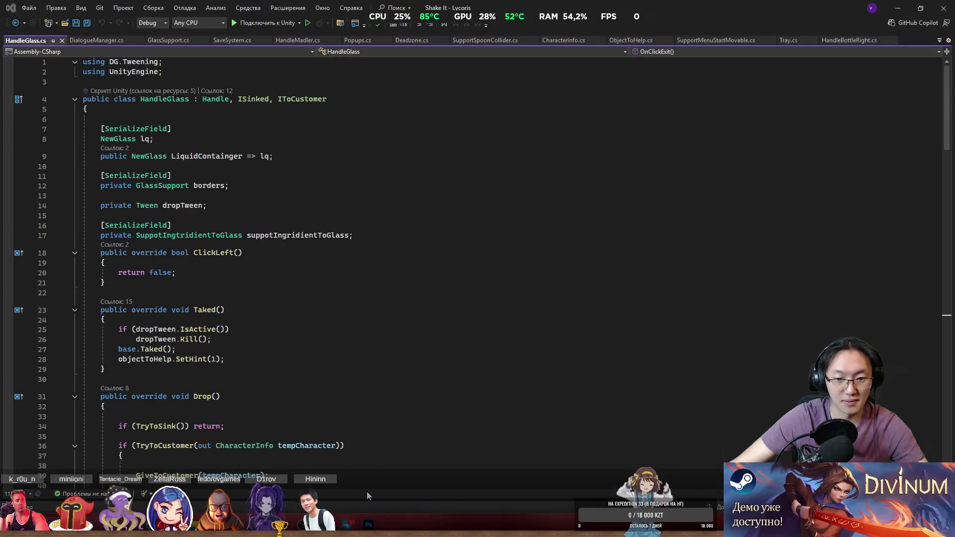
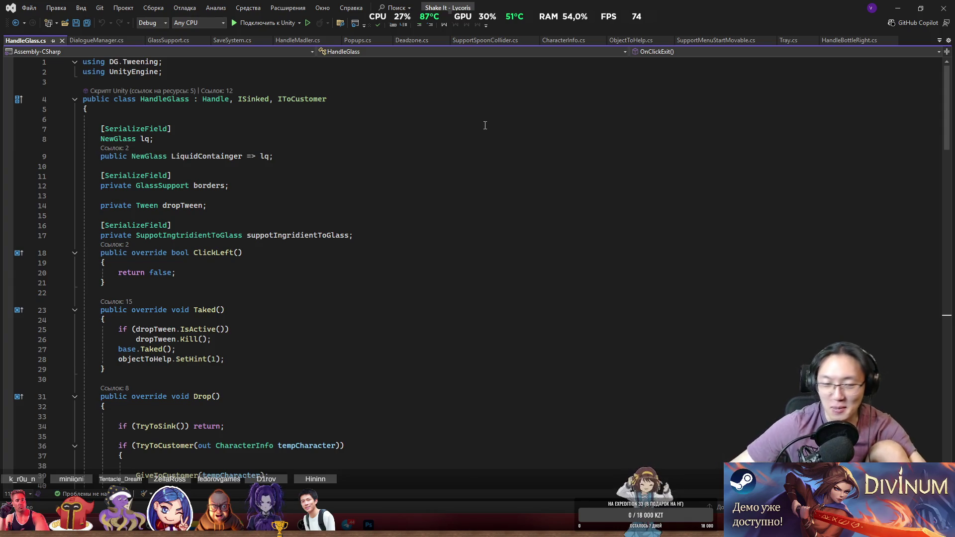
Switch from Visual Studio to Photoshop to view the Ruri.psb character artwork.
{"action": "key", "text": "alt+Tab"}
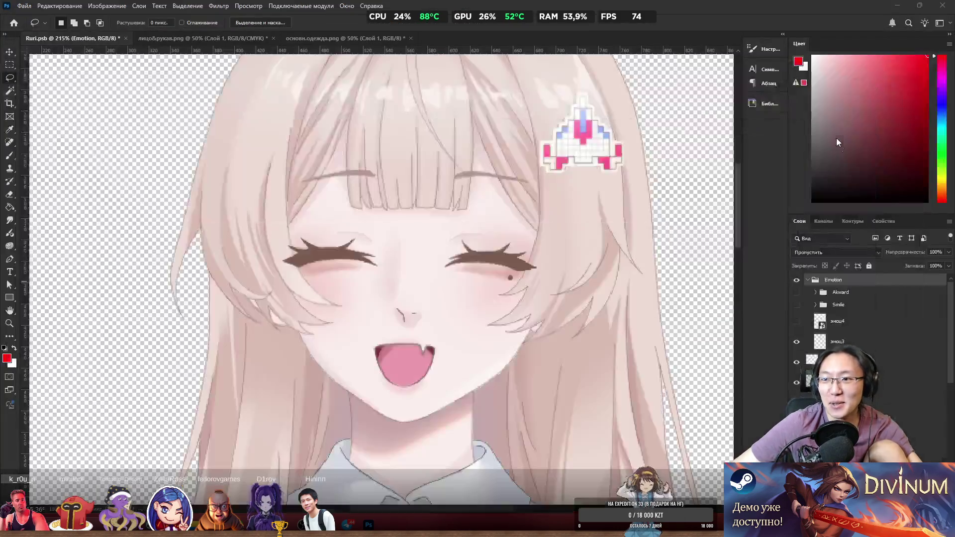
Expand the Akward group and correct its name to Awkward.
{"action": "left_click", "coordinate": [815, 292]}
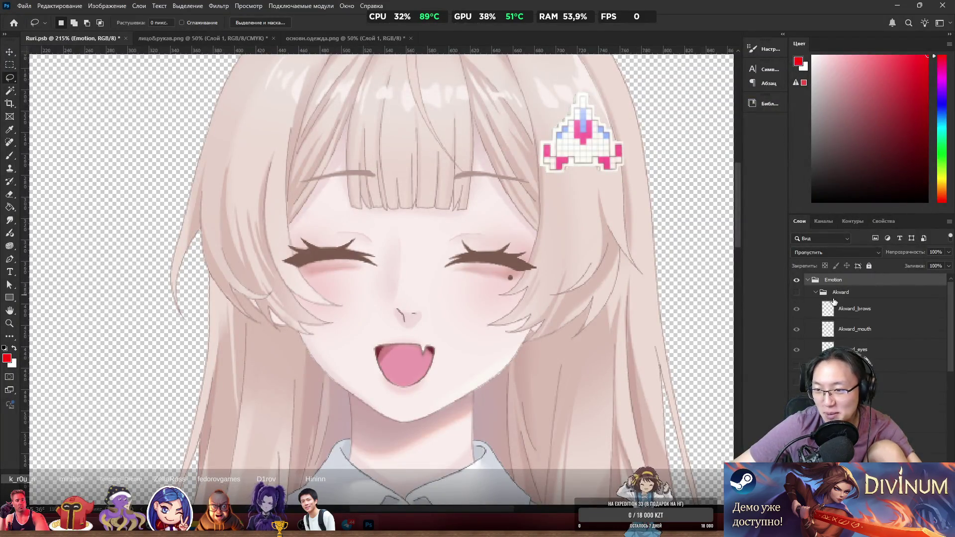
{"action": "left_click", "coordinate": [835, 305]}
{"action": "double_click", "coordinate": [838, 292]}
{"action": "type", "text": "Aukward"}
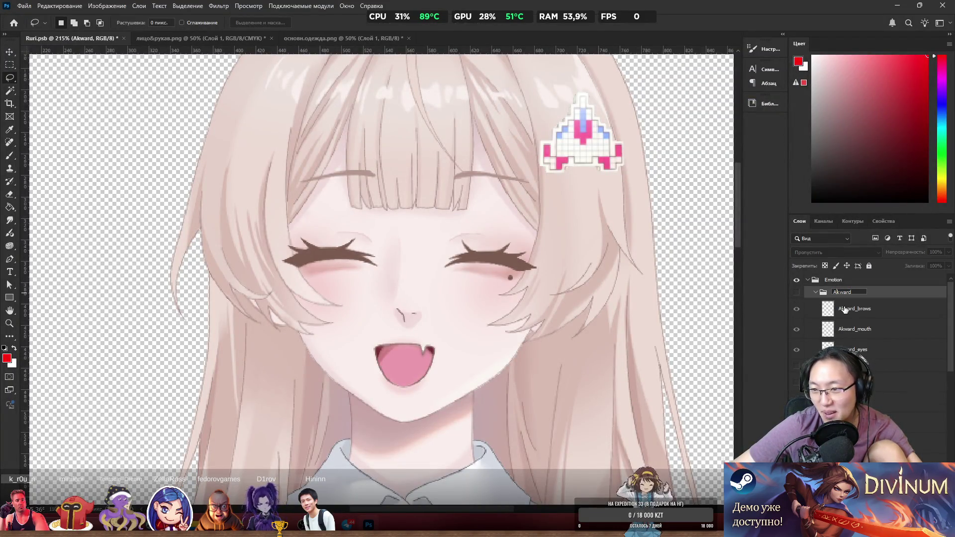
{"action": "key", "text": "Return"}
{"action": "double_click", "coordinate": [839, 294]}
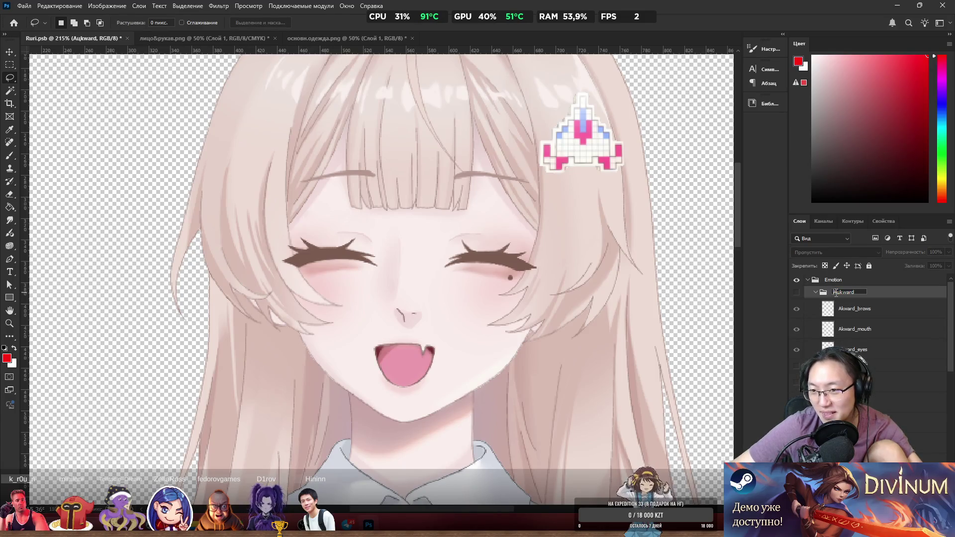
{"action": "key", "text": "BackSpace"}
{"action": "type", "text": "w"}
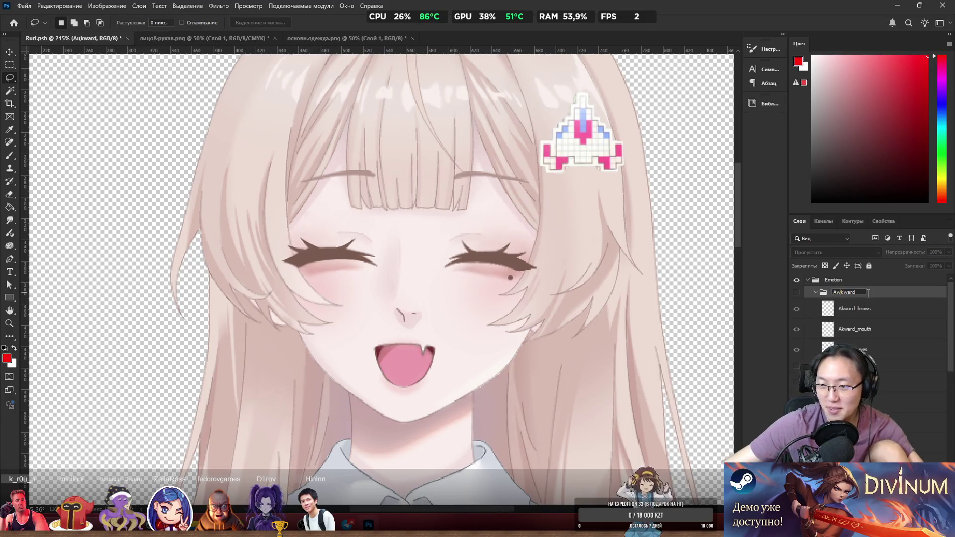
Add the missing w so the layers read Awkward_brows and Awkward_mouth, and check the eyes layer.
{"action": "double_click", "coordinate": [844, 313]}
{"action": "left_click", "coordinate": [843, 309]}
{"action": "type", "text": "w"}
{"action": "double_click", "coordinate": [856, 325]}
{"action": "left_click", "coordinate": [843, 330]}
{"action": "type", "text": "w"}
{"action": "left_click", "coordinate": [845, 349]}
{"action": "double_click", "coordinate": [858, 349]}
{"action": "left_click", "coordinate": [856, 329]}
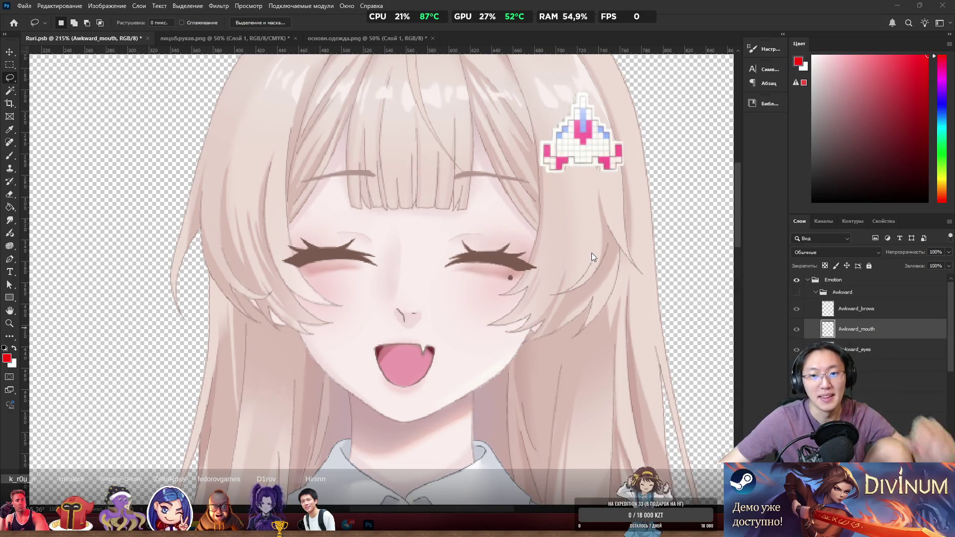
{"action": "left_click", "coordinate": [796, 293]}
{"action": "left_click", "coordinate": [796, 293]}
{"action": "left_click", "coordinate": [796, 293]}
{"action": "left_click", "coordinate": [796, 294]}
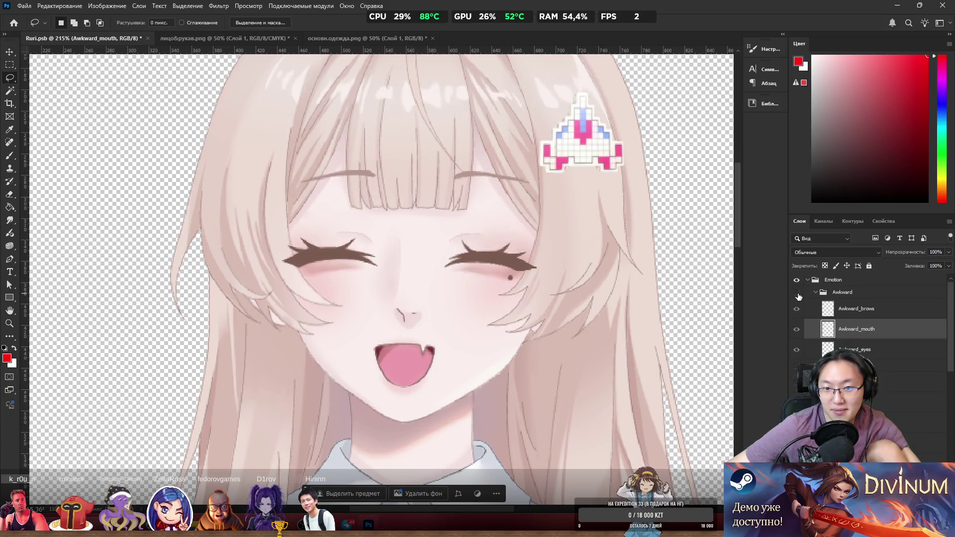
{"action": "left_click", "coordinate": [797, 293]}
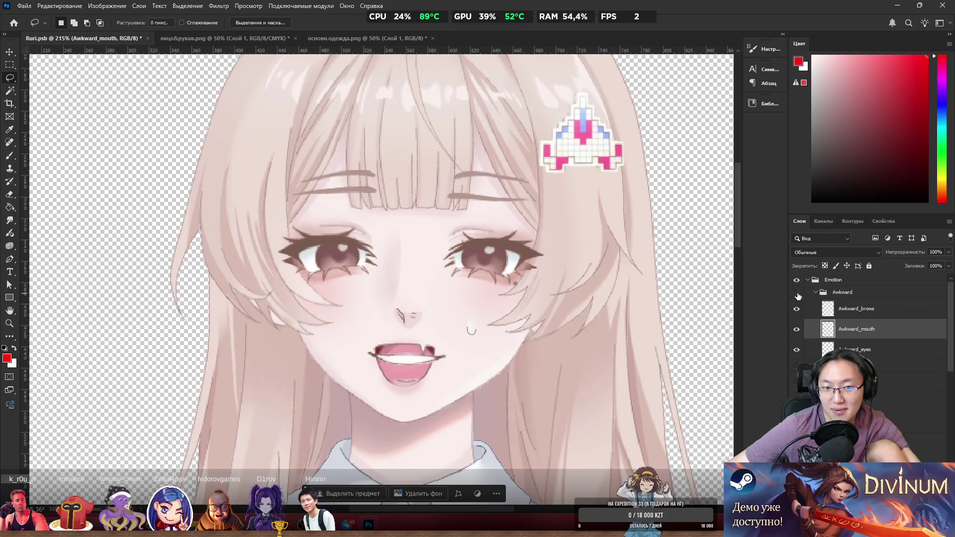
{"action": "left_click", "coordinate": [796, 293]}
{"action": "scroll", "coordinate": [432, 332], "scroll_direction": "down", "scroll_amount": 2}
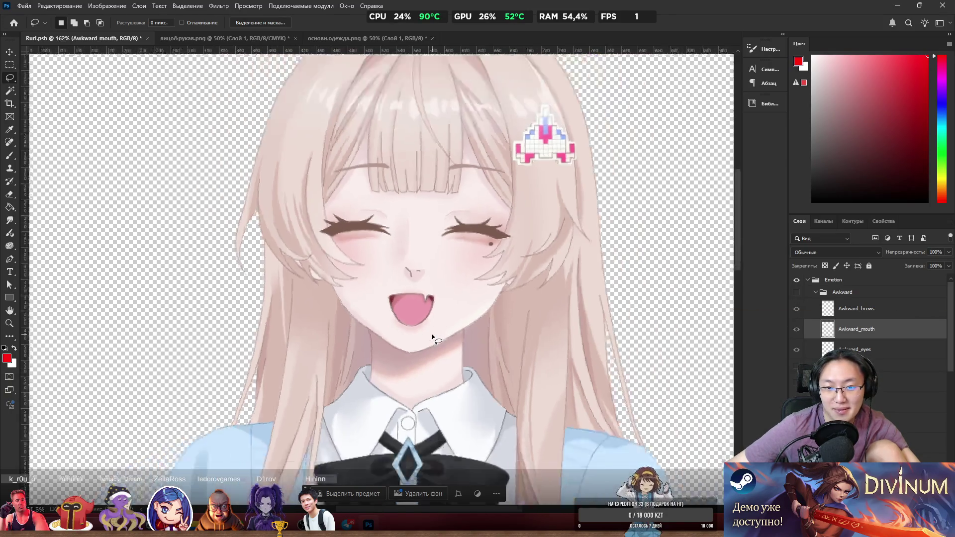
{"action": "scroll", "coordinate": [432, 333], "scroll_direction": "down", "scroll_amount": 1}
{"action": "scroll", "coordinate": [419, 273], "scroll_direction": "up", "scroll_amount": 3}
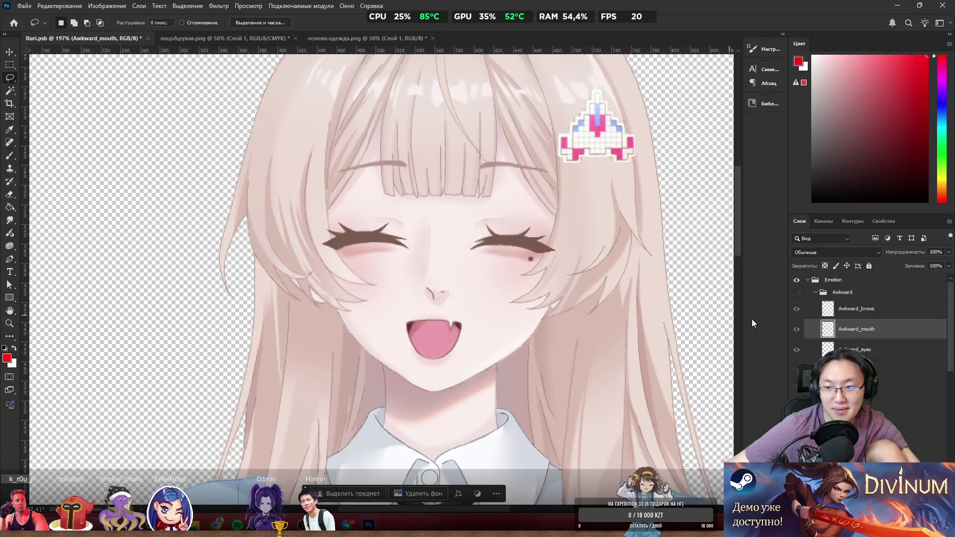
{"action": "left_click", "coordinate": [816, 402]}
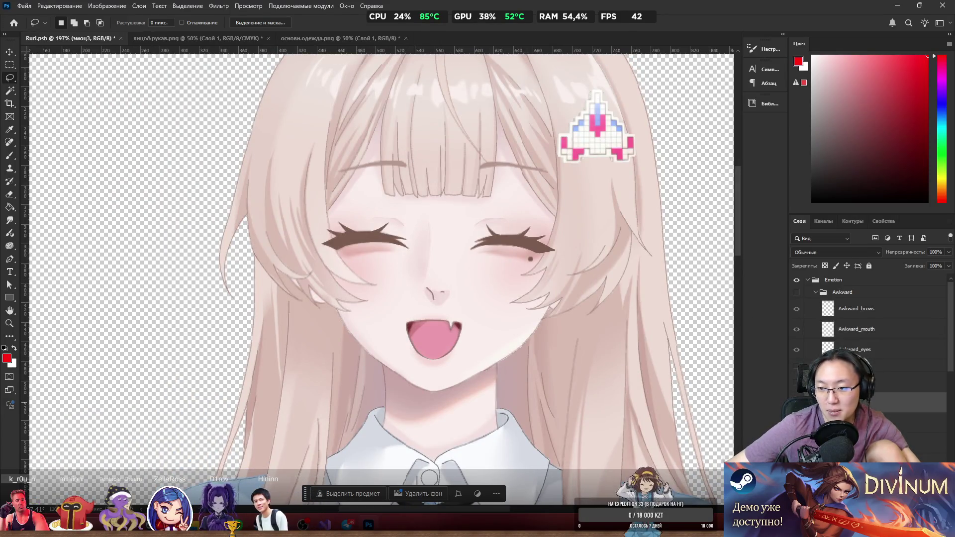
{"action": "left_click", "coordinate": [835, 281]}
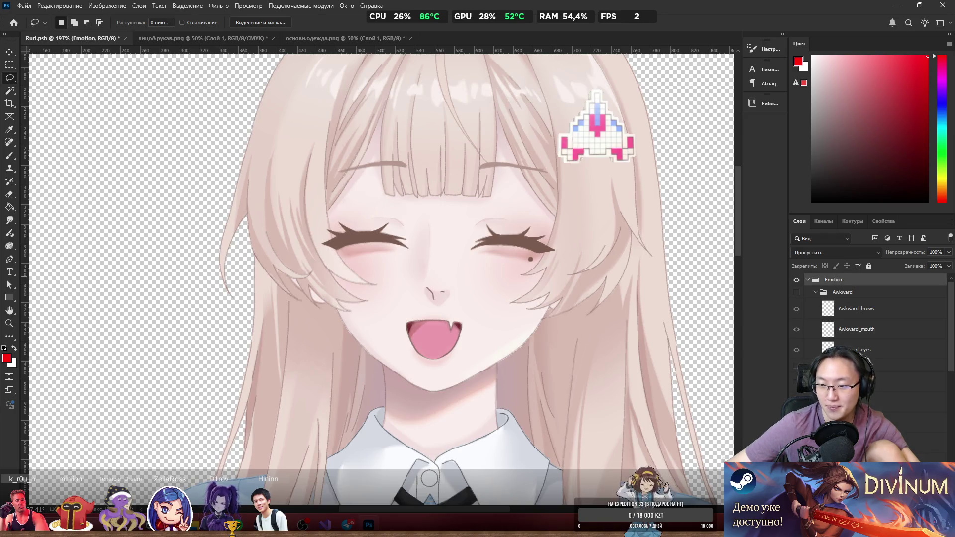
Create a Happy group inside Emotion and move the эмоц3 layer into it.
{"action": "key", "text": "ctrl+g"}
{"action": "left_click_drag", "start_coordinate": [834, 288], "coordinate": [840, 294]}
{"action": "double_click", "coordinate": [842, 292]}
{"action": "type", "text": "Happy"}
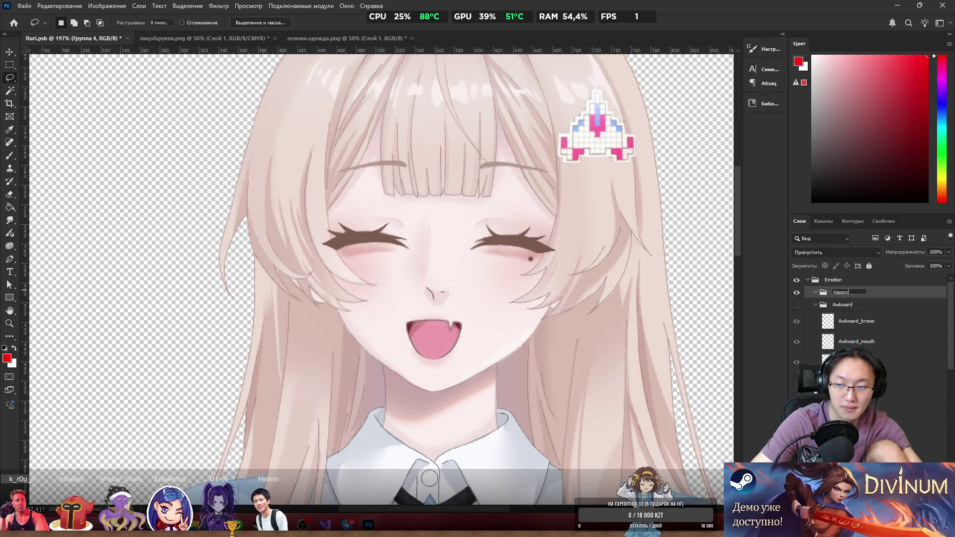
{"action": "key", "text": "Return"}
{"action": "left_click_drag", "start_coordinate": [840, 368], "coordinate": [835, 303]}
Copy the lassoed open-mouthed smile from эмоц3 onto a new Happy_mouth layer.
{"action": "mouse_move", "coordinate": [483, 294]}
{"action": "left_mouse_down"}
{"action": "mouse_move", "coordinate": [443, 275]}
{"action": "mouse_move", "coordinate": [354, 370]}
{"action": "mouse_move", "coordinate": [516, 359]}
{"action": "left_mouse_up"}
{"action": "right_click", "coordinate": [445, 316]}
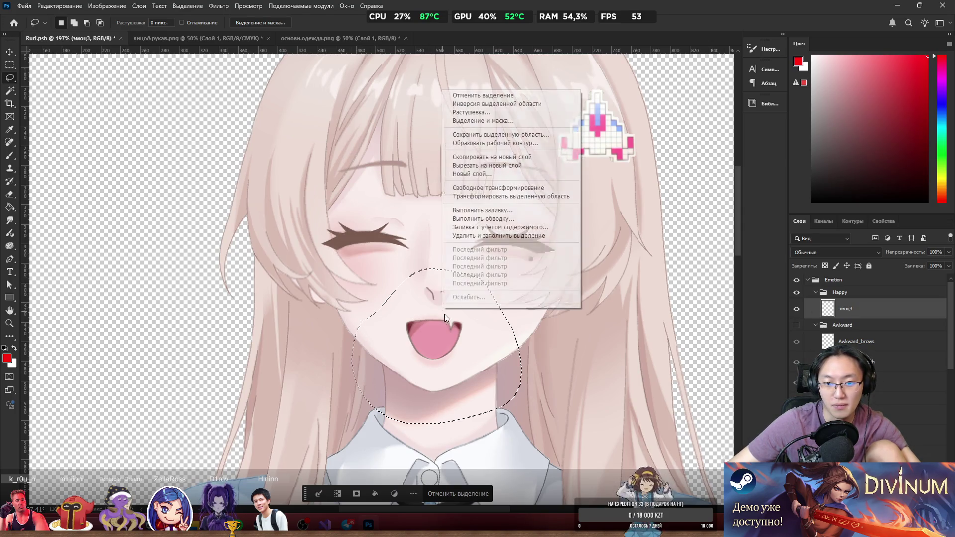
{"action": "left_click", "coordinate": [492, 165]}
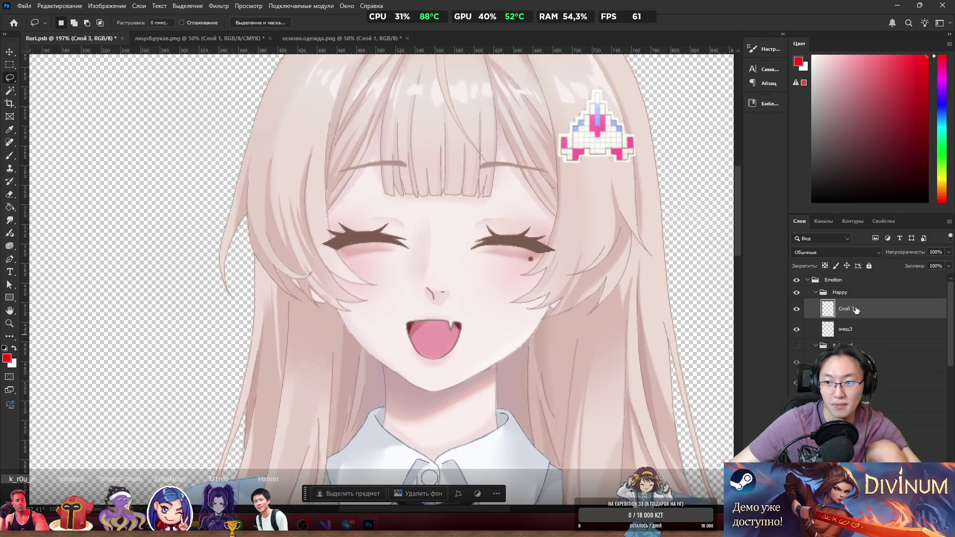
{"action": "double_click", "coordinate": [851, 308]}
{"action": "type", "text": "appy mouth"}
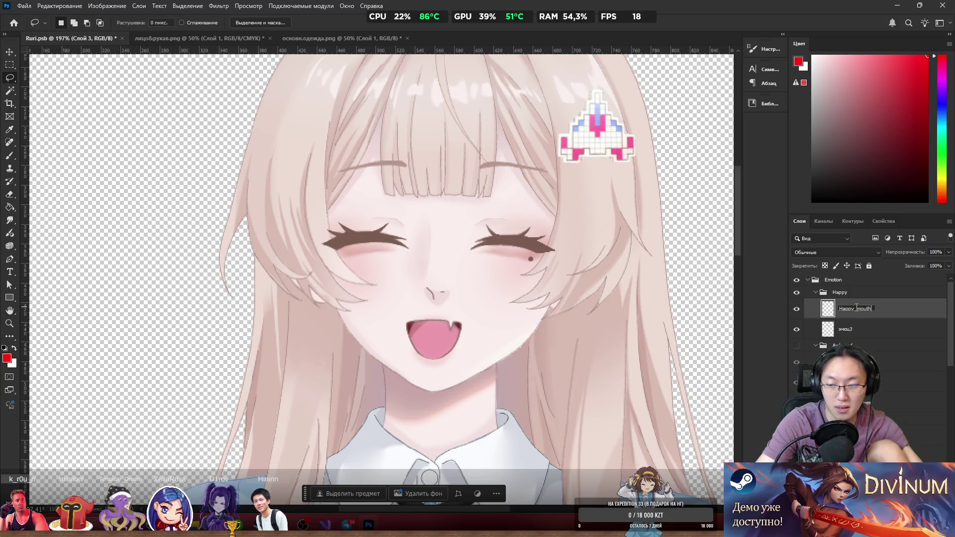
{"action": "key", "text": "Return"}
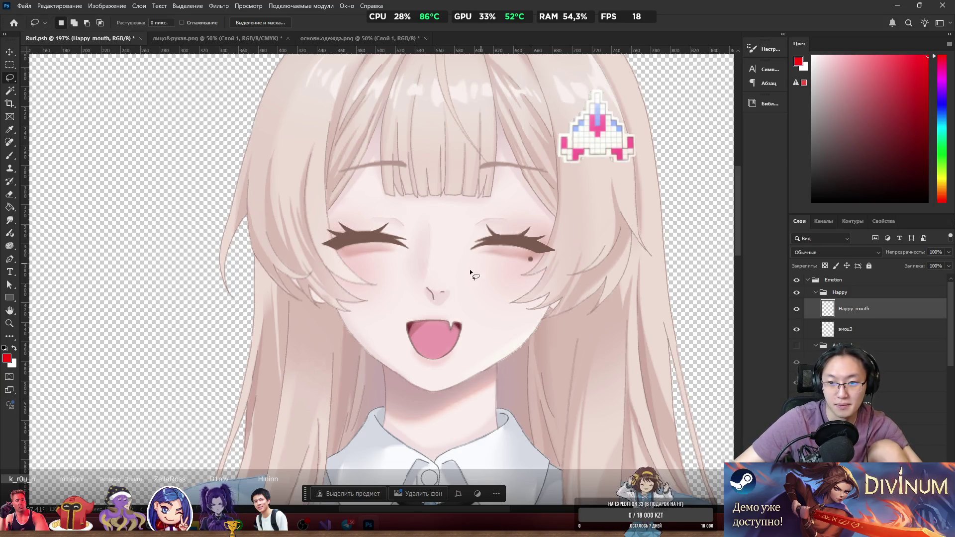
{"action": "mouse_move", "coordinate": [469, 272]}
{"action": "left_mouse_down"}
{"action": "mouse_move", "coordinate": [532, 180]}
{"action": "mouse_move", "coordinate": [400, 176]}
{"action": "mouse_move", "coordinate": [306, 210]}
{"action": "left_mouse_up"}
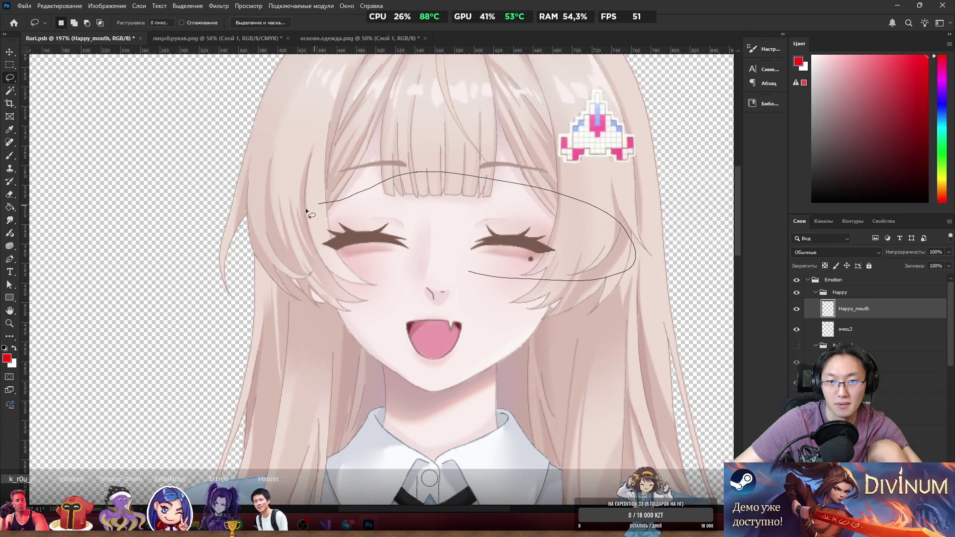
Copy the lassoed closed eyes from эмоц3 onto a new layer named Happy_eyes.
{"action": "left_click_drag", "start_coordinate": [314, 273], "coordinate": [348, 276]}
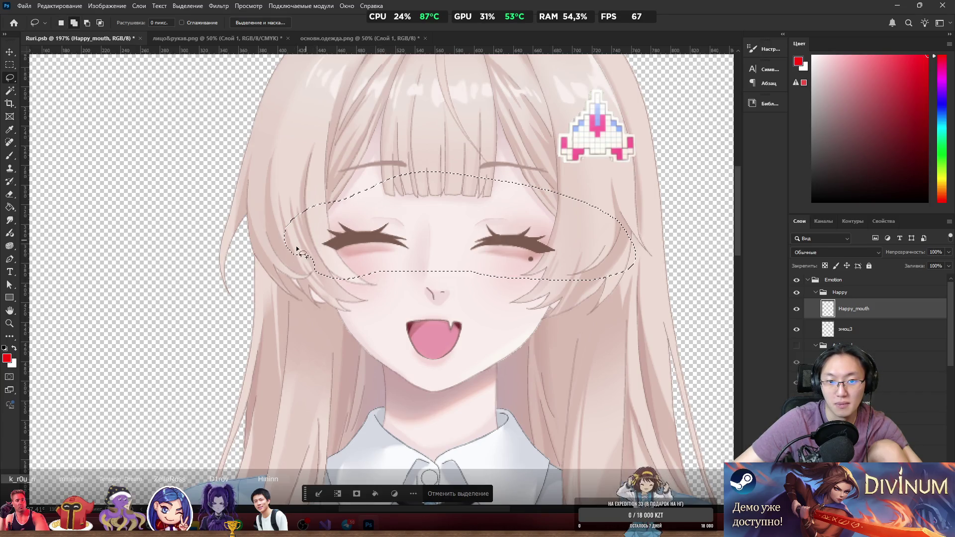
{"action": "right_click", "coordinate": [458, 234]}
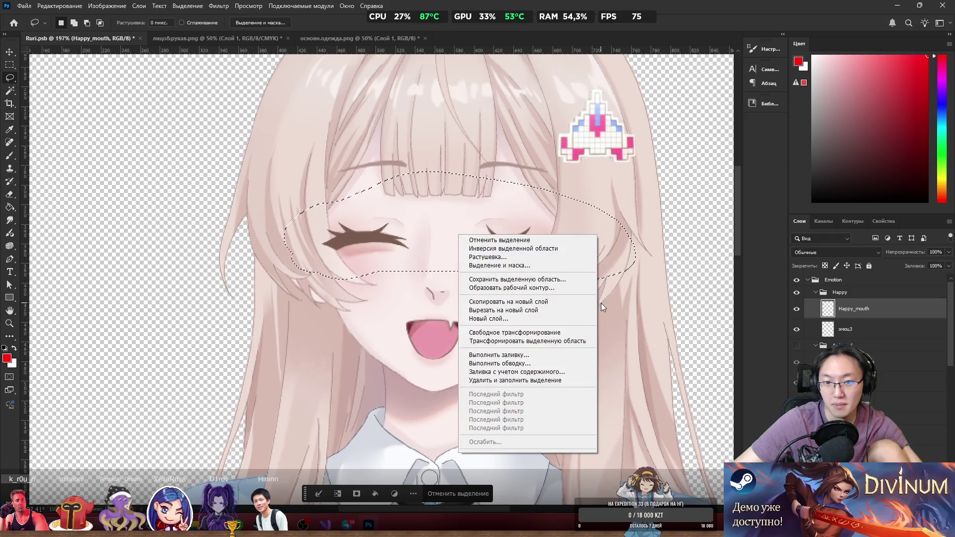
{"action": "left_click", "coordinate": [860, 330]}
{"action": "right_click", "coordinate": [473, 238]}
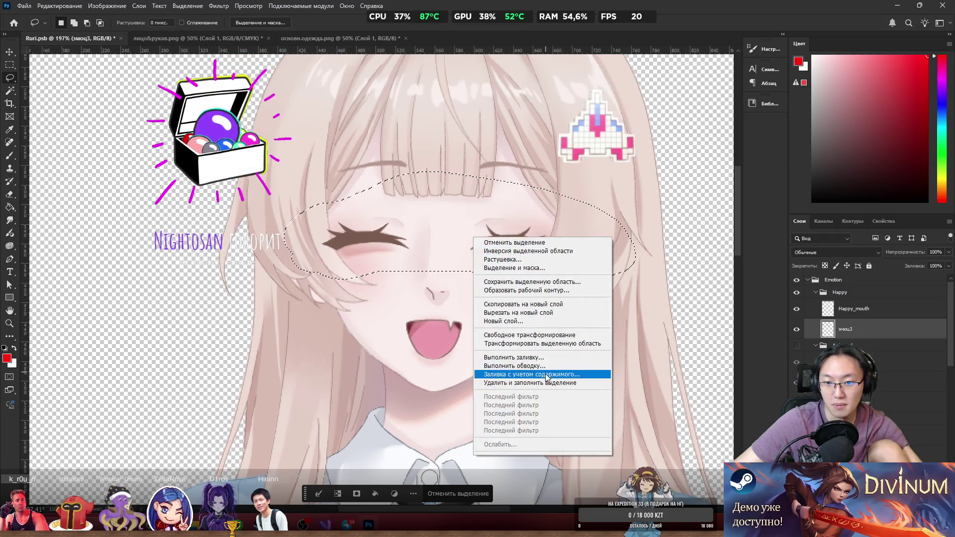
{"action": "left_click", "coordinate": [552, 321]}
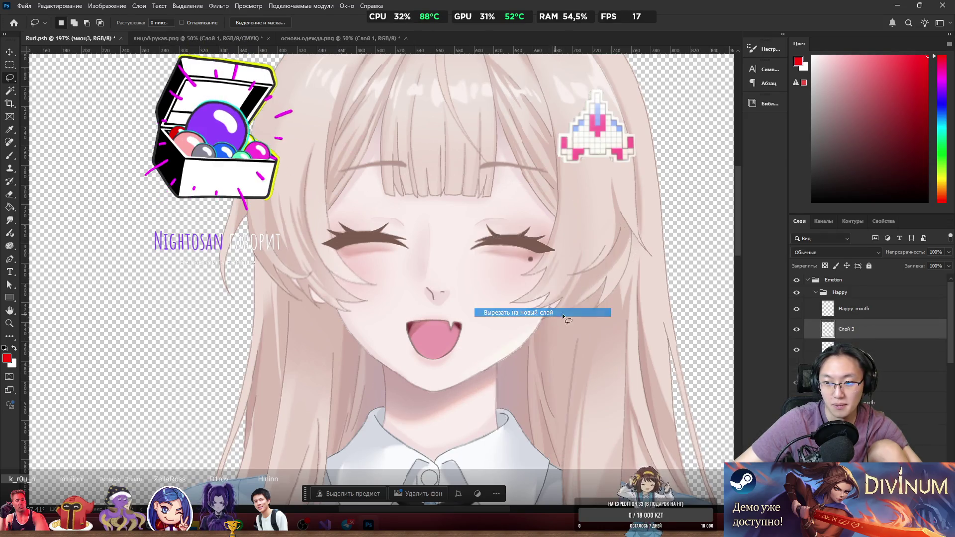
{"action": "double_click", "coordinate": [846, 328]}
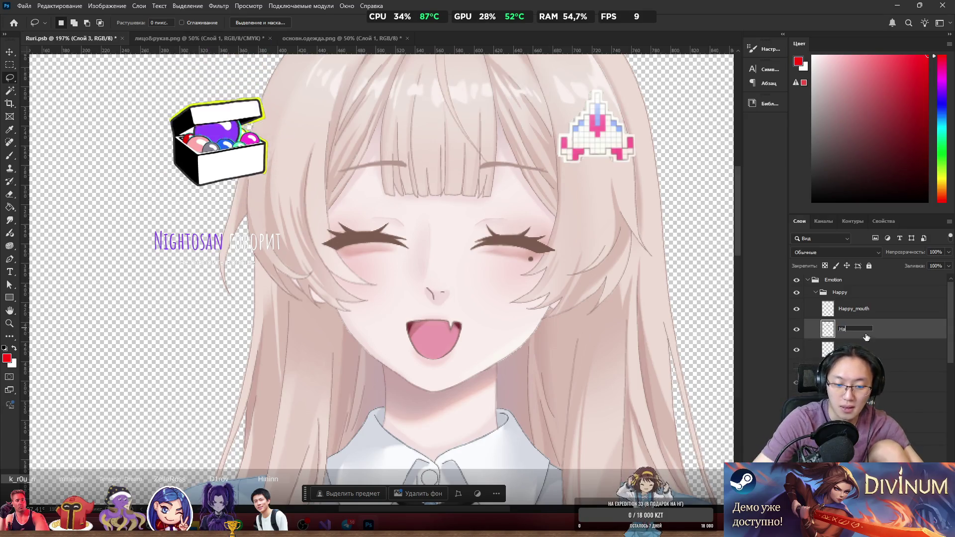
{"action": "type", "text": "Happy"}
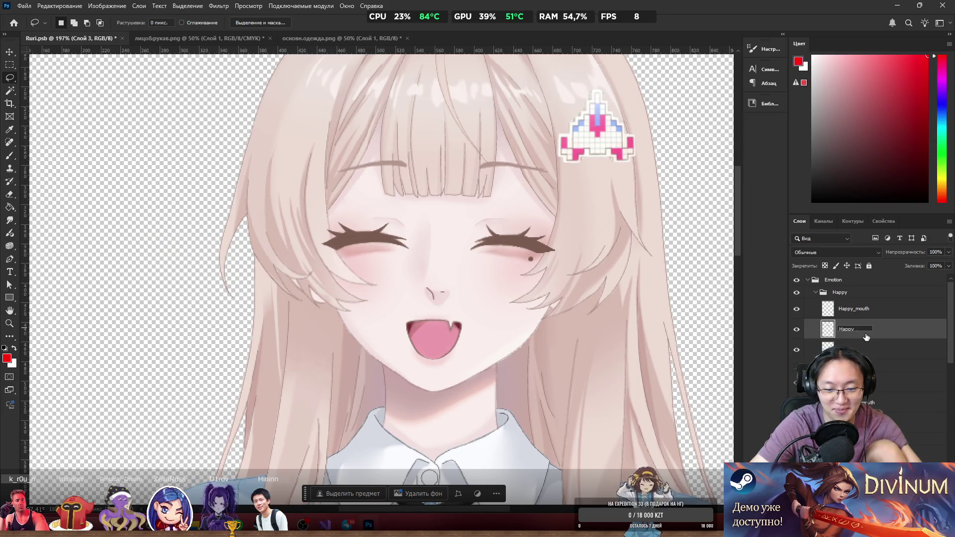
{"action": "type", "text": "_eyes"}
{"action": "key", "text": "Return"}
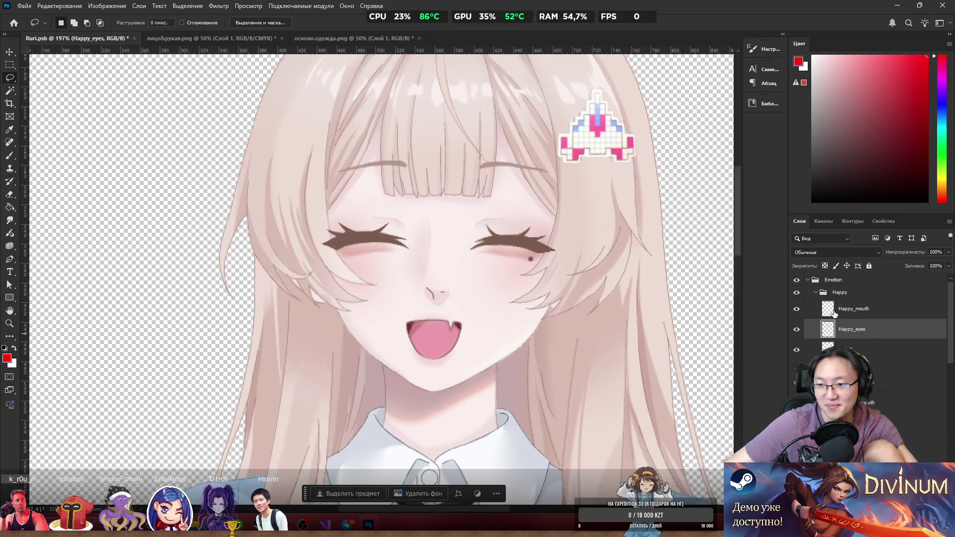
{"action": "left_click", "coordinate": [796, 309]}
Show Happy_mouth again and make the brows layer below Happy_eyes visible.
{"action": "left_click", "coordinate": [796, 309]}
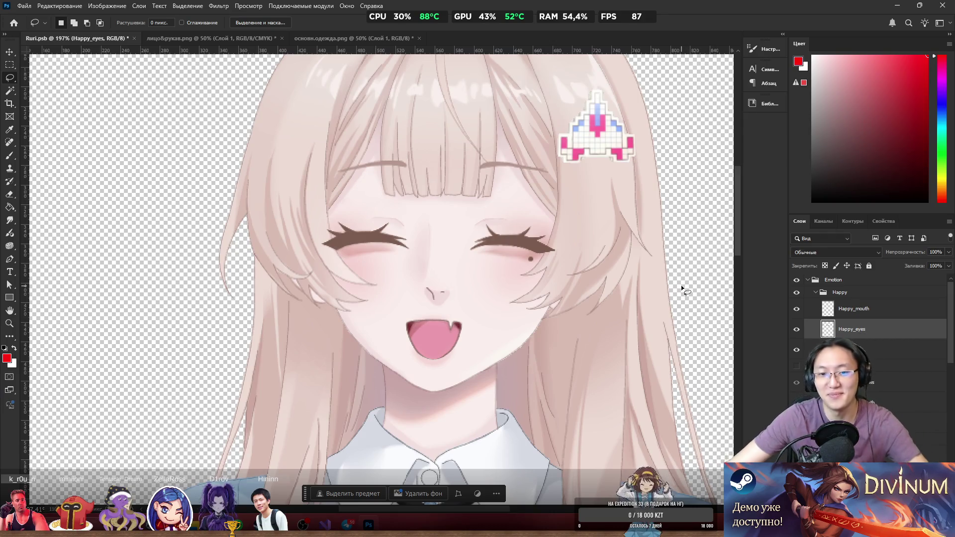
{"action": "left_click", "coordinate": [826, 350]}
{"action": "left_click", "coordinate": [797, 351]}
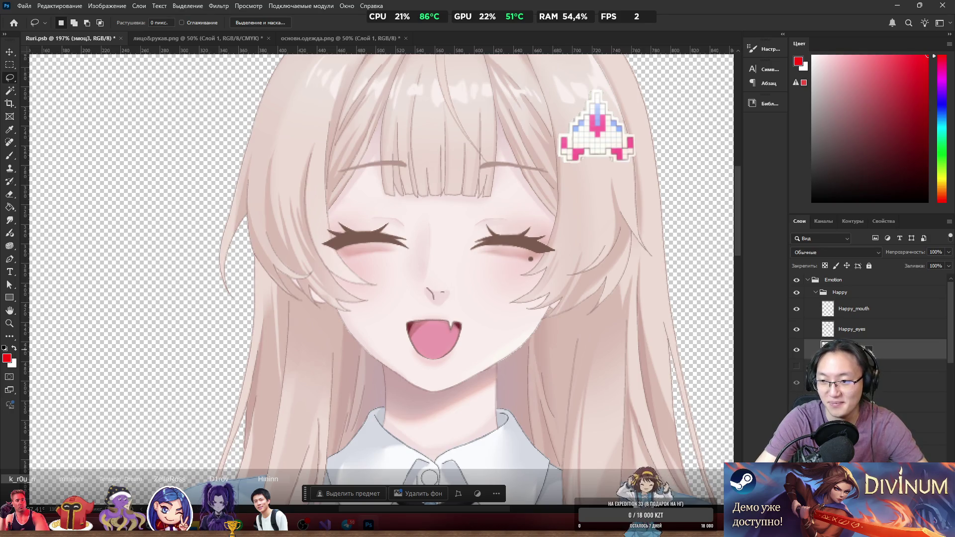
Toggle the Happy group and its mouth, eyes and brows layers to check them, then collapse Happy.
{"action": "left_click", "coordinate": [796, 293]}
{"action": "left_click", "coordinate": [796, 293]}
{"action": "left_click", "coordinate": [796, 309]}
{"action": "left_click", "coordinate": [796, 309]}
{"action": "left_click", "coordinate": [796, 330]}
{"action": "left_click", "coordinate": [796, 329]}
{"action": "left_click", "coordinate": [796, 349]}
{"action": "left_click", "coordinate": [796, 350]}
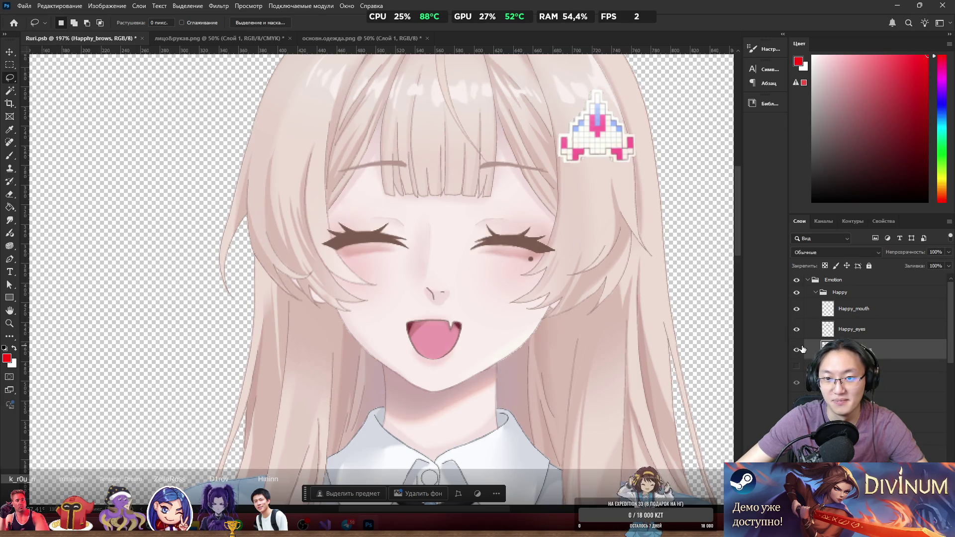
{"action": "left_click", "coordinate": [815, 293]}
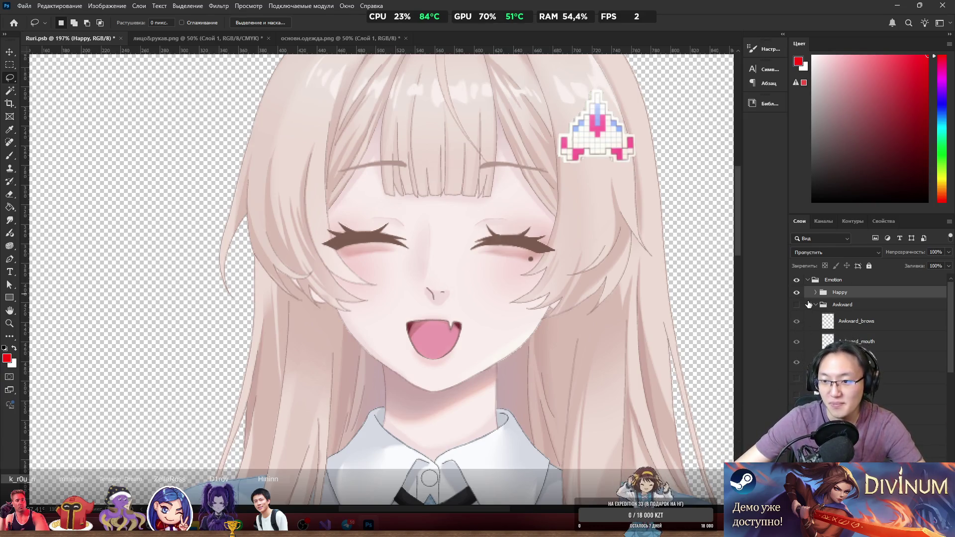
Collapse Awkward, hide the Happy expression and show the эмоц4 closed-eye smiling face.
{"action": "left_click", "coordinate": [816, 304]}
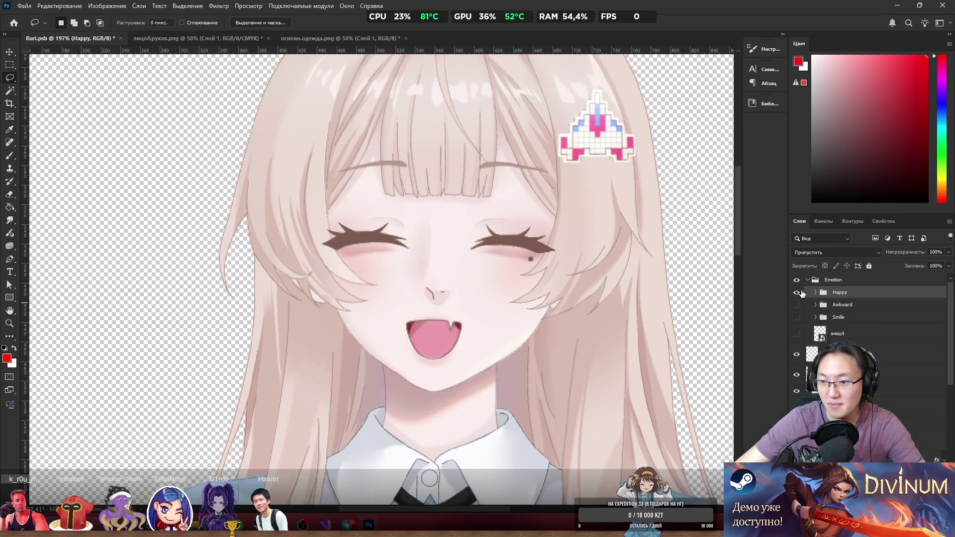
{"action": "left_click", "coordinate": [797, 292]}
{"action": "left_click", "coordinate": [799, 335]}
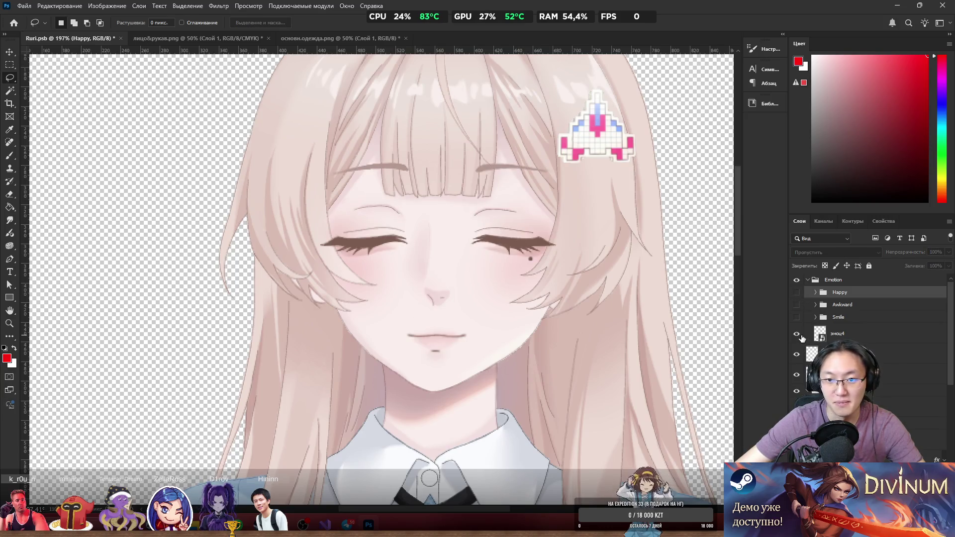
{"action": "scroll", "coordinate": [369, 271], "scroll_direction": "up", "scroll_amount": 3}
{"action": "scroll", "coordinate": [539, 296], "scroll_direction": "down", "scroll_amount": 3}
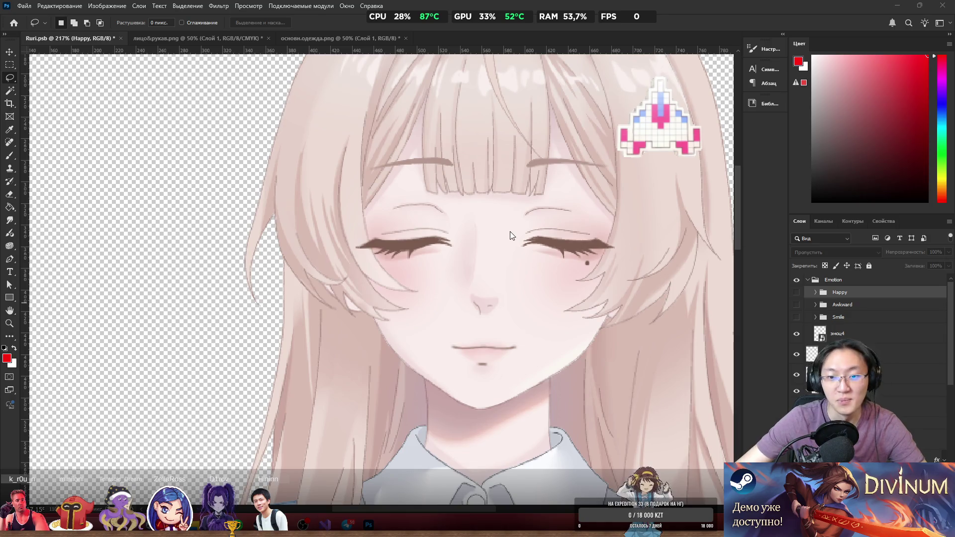
{"action": "scroll", "coordinate": [530, 239], "scroll_direction": "right", "scroll_amount": 2}
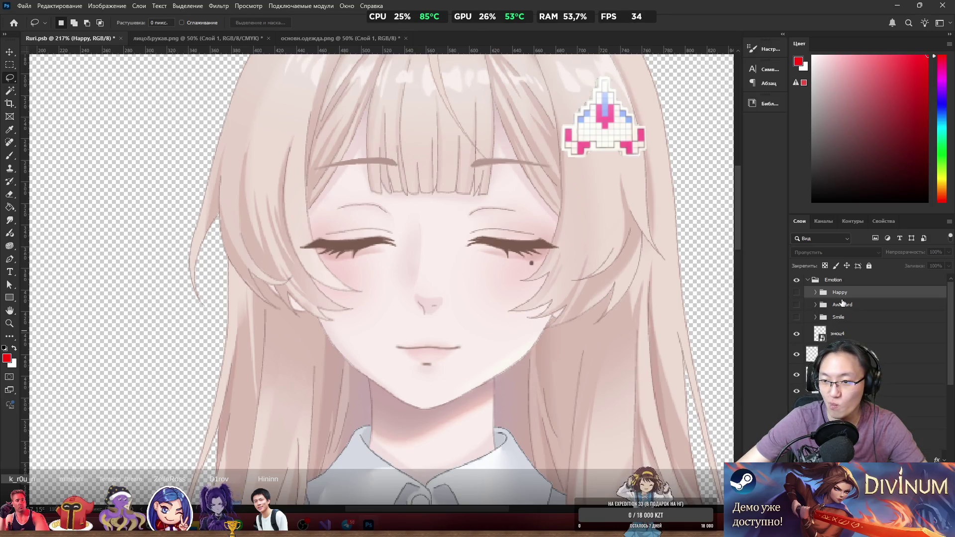
{"action": "right_click", "coordinate": [837, 280]}
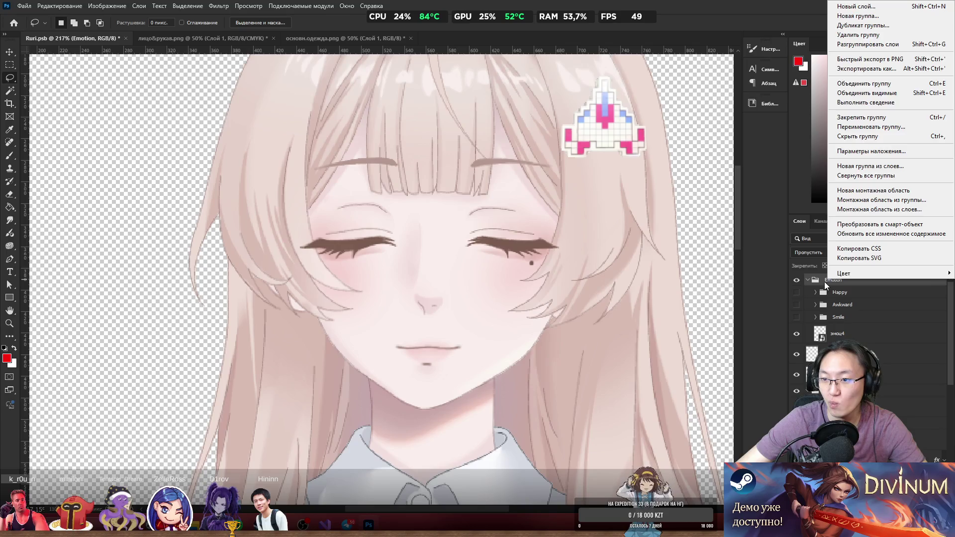
Create a new group inside Emotion and name it Common.
{"action": "left_click", "coordinate": [824, 281]}
{"action": "key", "text": "ctrl+shift+alt+n"}
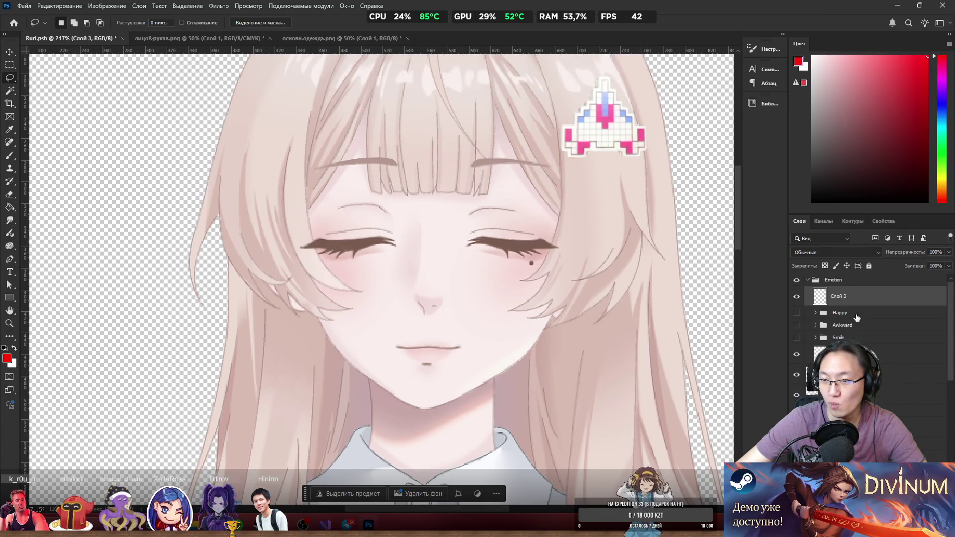
{"action": "key", "text": "ctrl+z"}
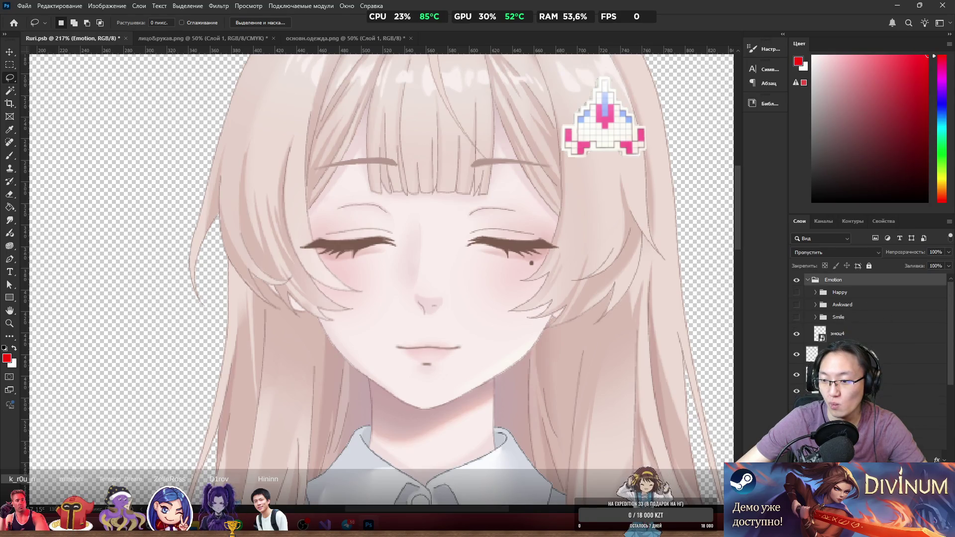
{"action": "key", "text": "ctrl+g"}
{"action": "left_click_drag", "start_coordinate": [831, 281], "coordinate": [829, 297]}
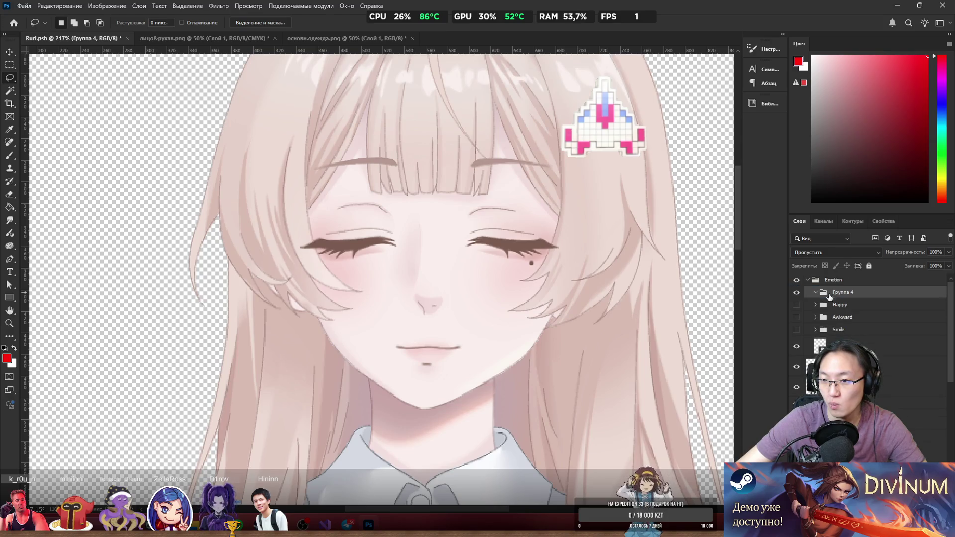
{"action": "double_click", "coordinate": [840, 291]}
{"action": "type", "text": "Common"}
{"action": "key", "text": "Return"}
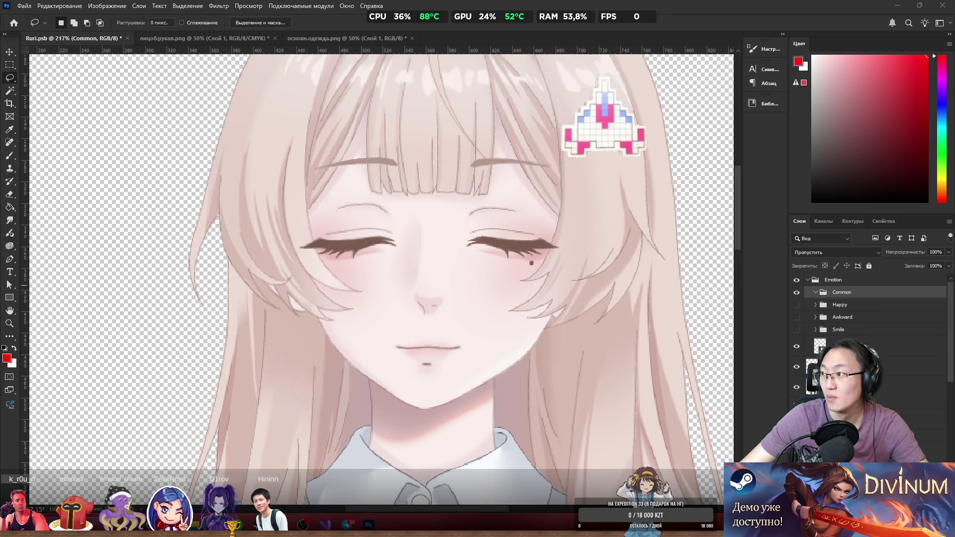
{"action": "key", "text": "alt+Tab"}
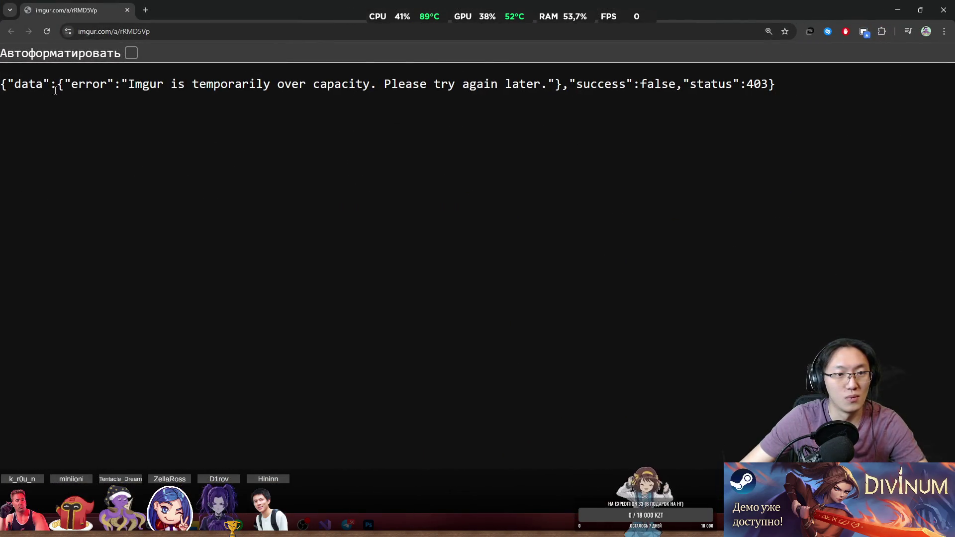
Pretty-print and select the Imgur 403 over-capacity JSON error response.
{"action": "left_click_drag", "start_coordinate": [64, 90], "coordinate": [151, 67]}
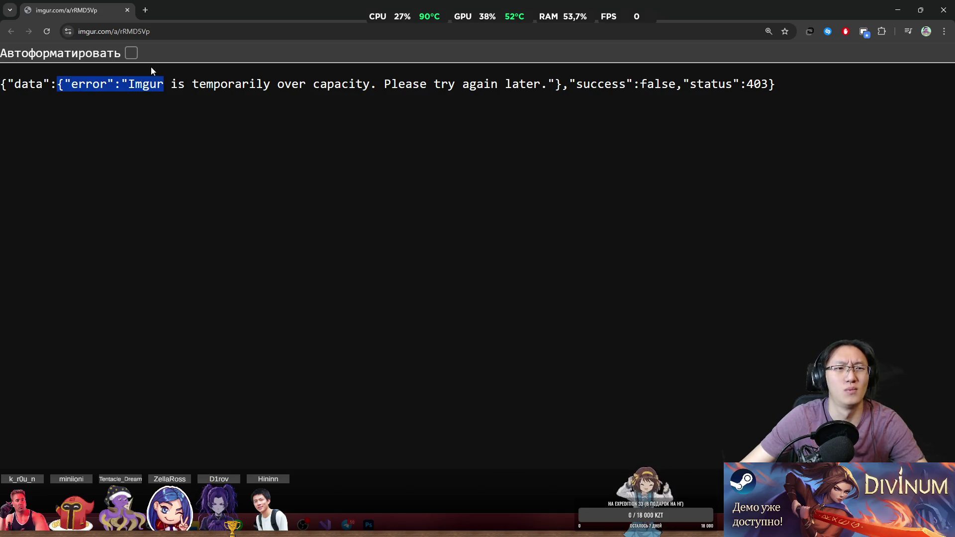
{"action": "left_click", "coordinate": [133, 52]}
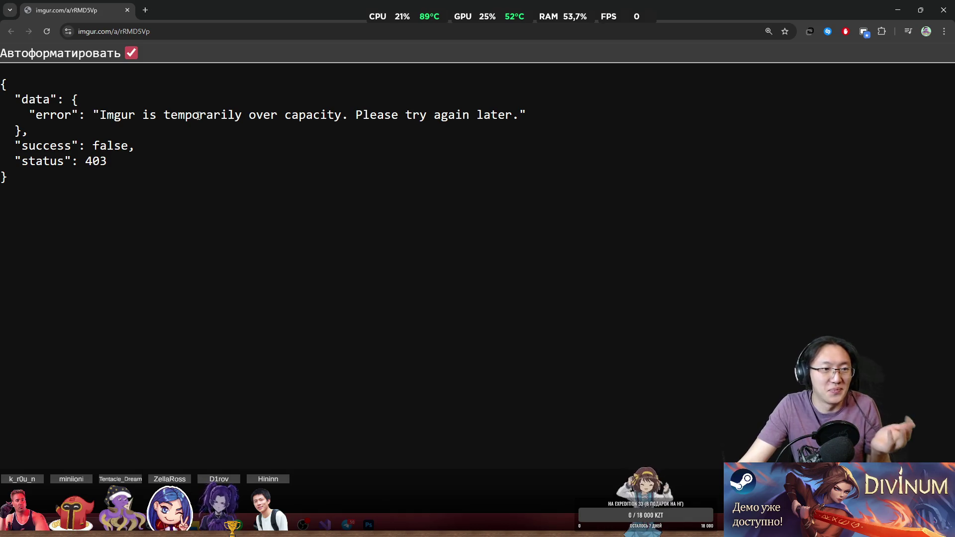
{"action": "mouse_move", "coordinate": [2, 82]}
{"action": "left_mouse_down"}
{"action": "mouse_move", "coordinate": [185, 142]}
{"action": "mouse_move", "coordinate": [291, 195]}
{"action": "left_mouse_up"}
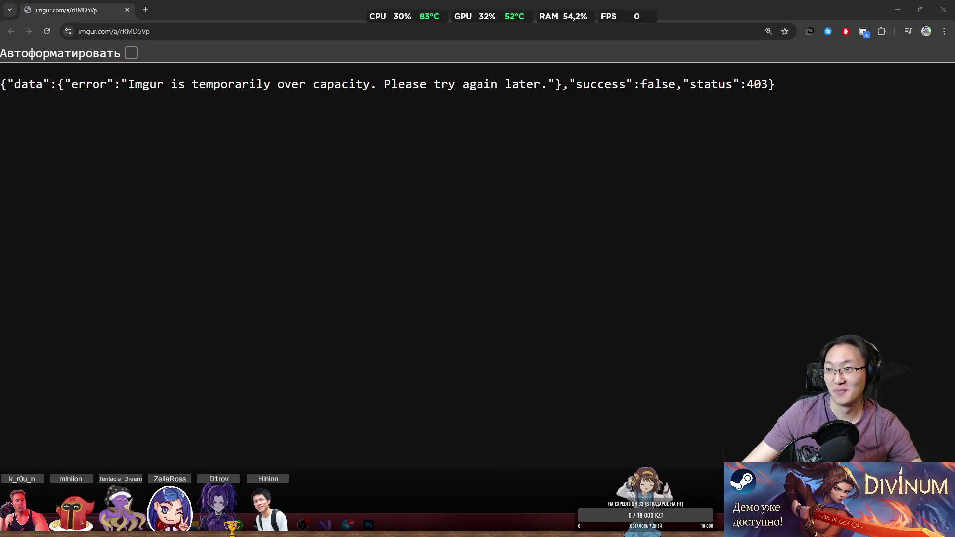
Reopen the Imgur album link in a second tab, then minimize Chrome.
{"action": "key", "text": "ctrl+shift+t"}
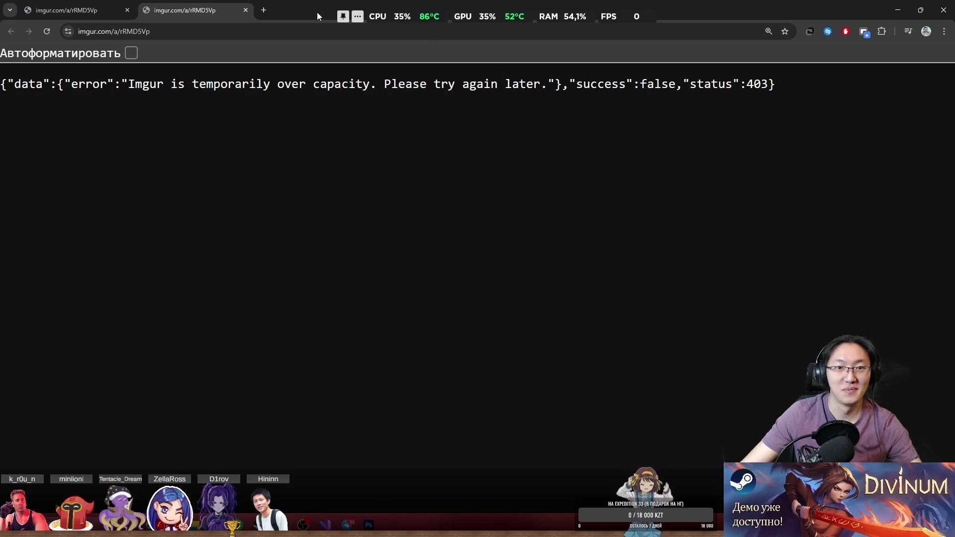
{"action": "double_click", "coordinate": [317, 12]}
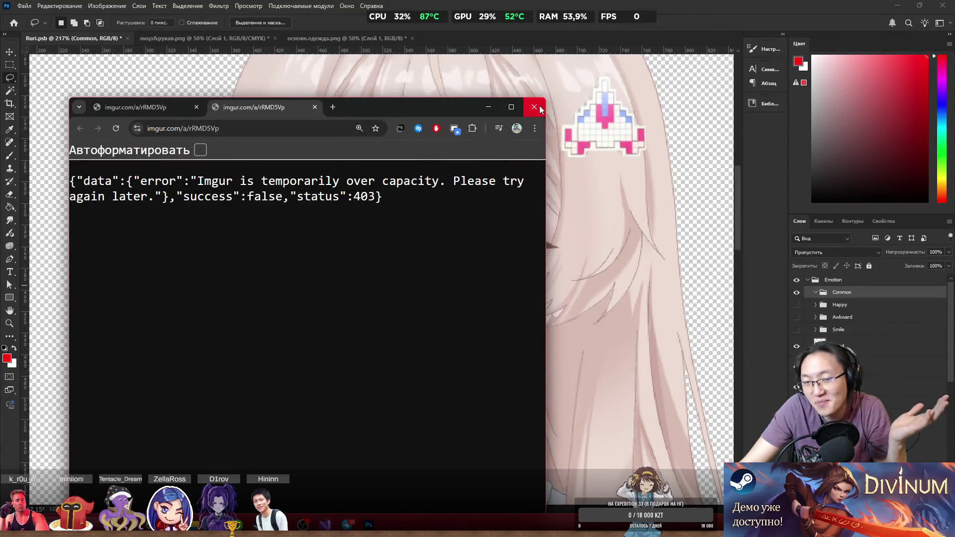
{"action": "left_click", "coordinate": [504, 108]}
{"action": "double_click", "coordinate": [773, 4]}
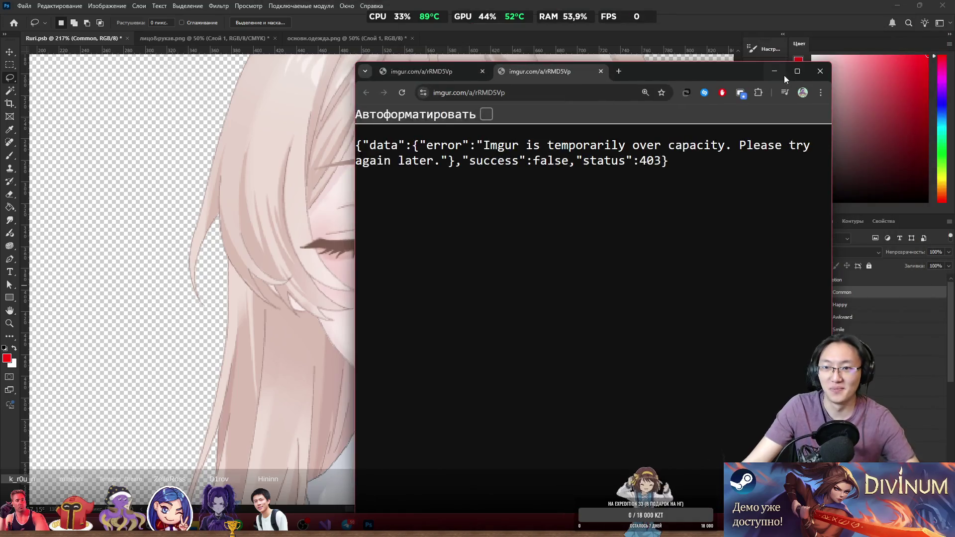
{"action": "left_click", "coordinate": [783, 75]}
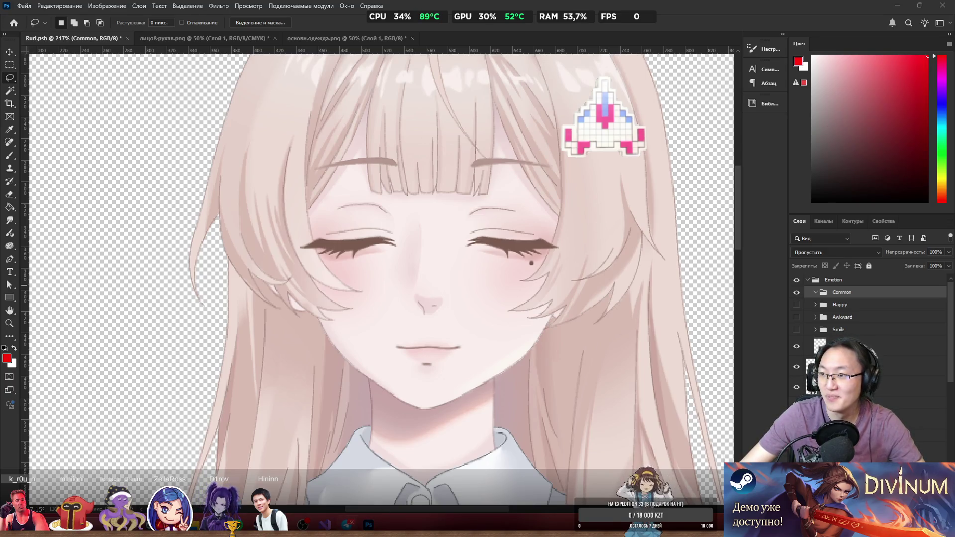
{"action": "left_click", "coordinate": [346, 525]}
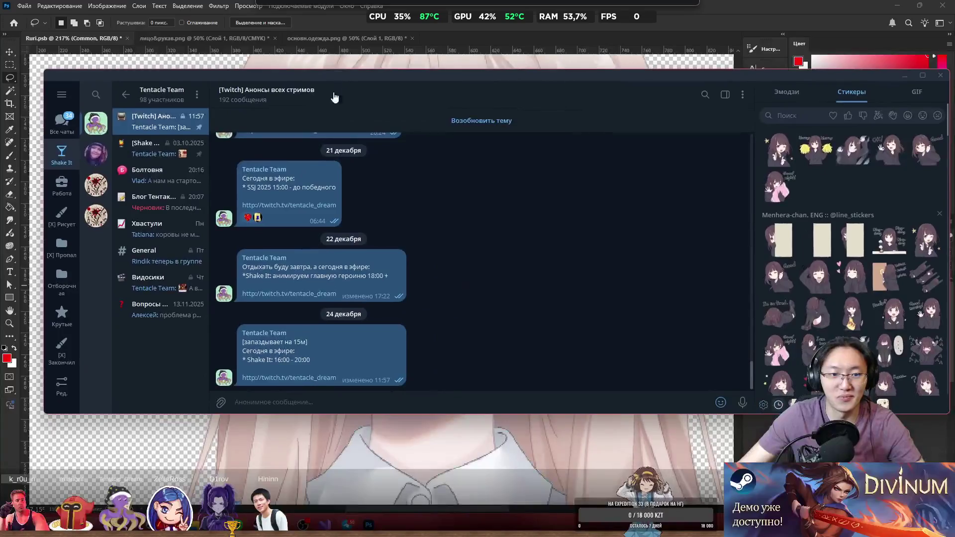
{"action": "left_click", "coordinate": [153, 185]}
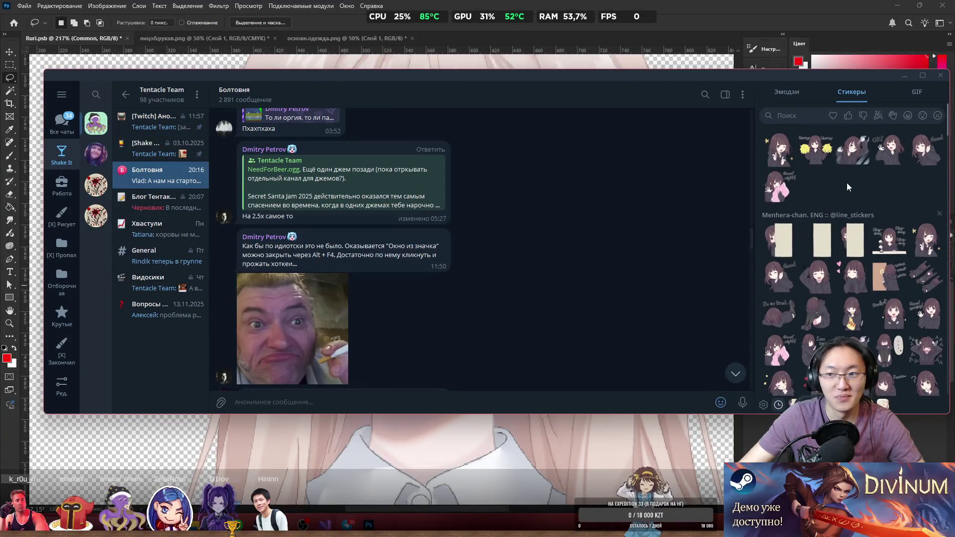
{"action": "left_click_drag", "start_coordinate": [949, 168], "coordinate": [566, 168]}
{"action": "left_click_drag", "start_coordinate": [299, 75], "coordinate": [483, 101]}
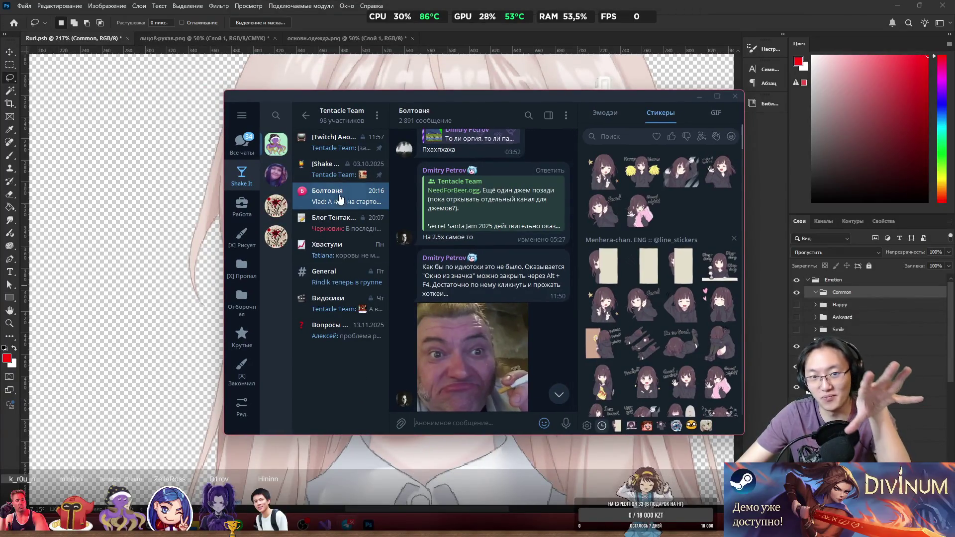
{"action": "left_click", "coordinate": [342, 203]}
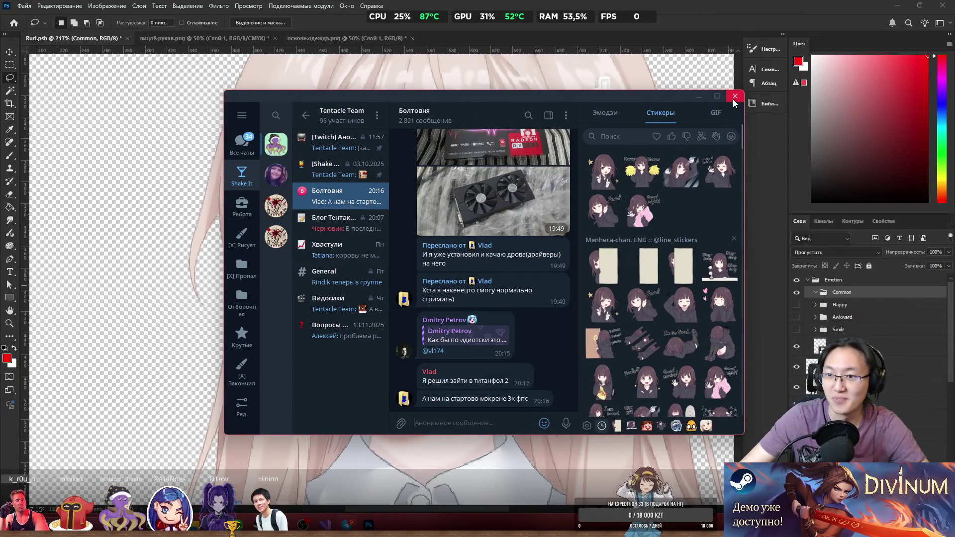
{"action": "left_click", "coordinate": [735, 96]}
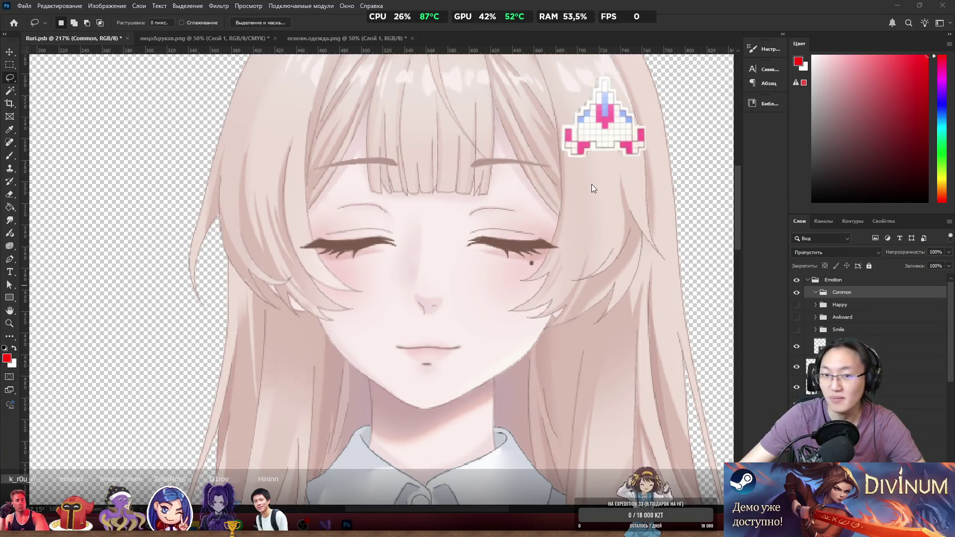
Lasso both closed eyes on эмоц4, rasterize the layer, and cut the eyes onto Слой 3.
{"action": "scroll", "coordinate": [524, 255], "scroll_direction": "down", "scroll_amount": 3}
{"action": "scroll", "coordinate": [502, 255], "scroll_direction": "up", "scroll_amount": 5}
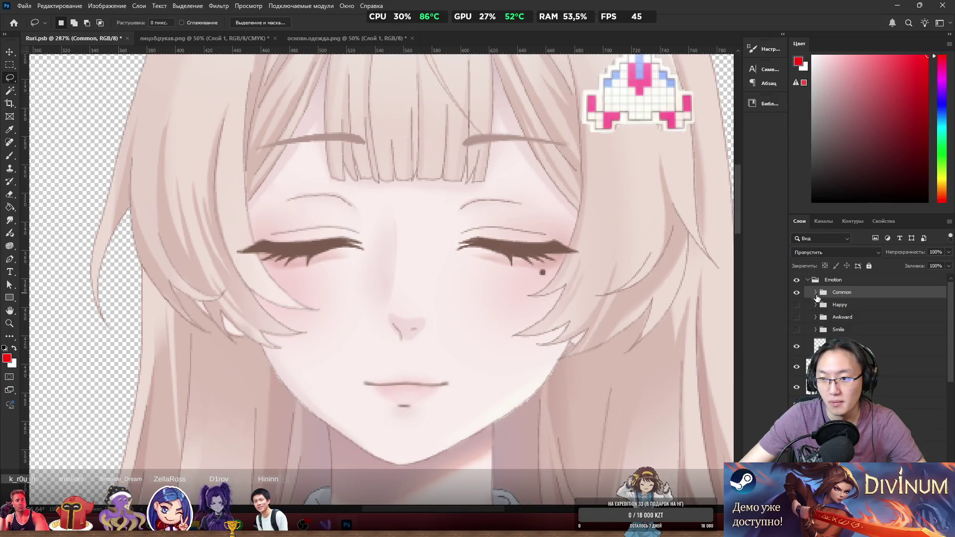
{"action": "left_click", "coordinate": [821, 347]}
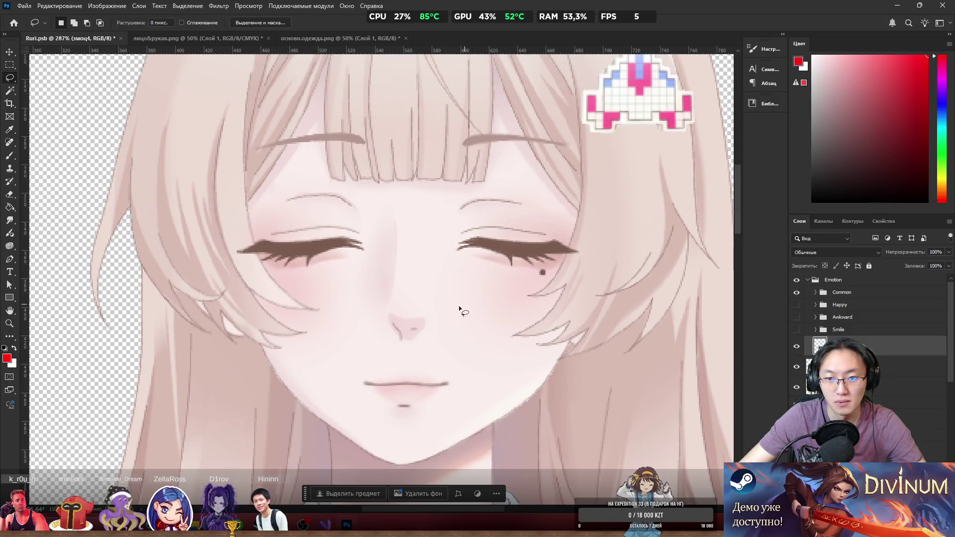
{"action": "mouse_move", "coordinate": [467, 309]}
{"action": "left_mouse_down"}
{"action": "mouse_move", "coordinate": [631, 218]}
{"action": "mouse_move", "coordinate": [401, 175]}
{"action": "mouse_move", "coordinate": [165, 240]}
{"action": "mouse_move", "coordinate": [267, 301]}
{"action": "left_mouse_up"}
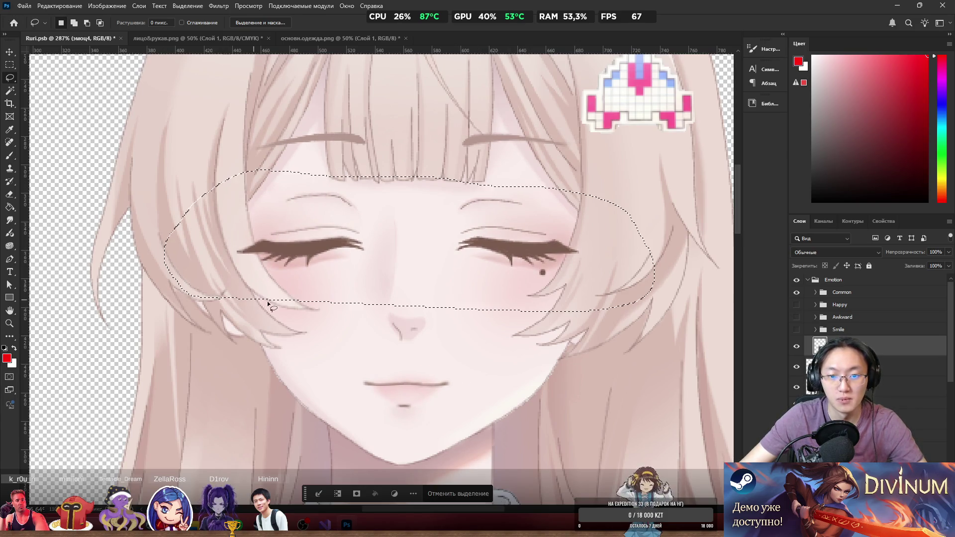
{"action": "right_click", "coordinate": [456, 222]}
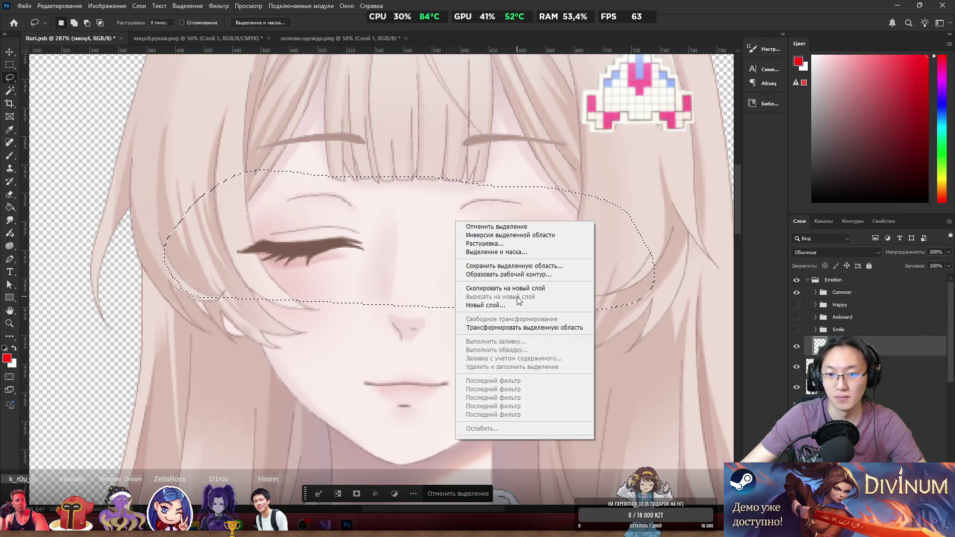
{"action": "right_click", "coordinate": [840, 347]}
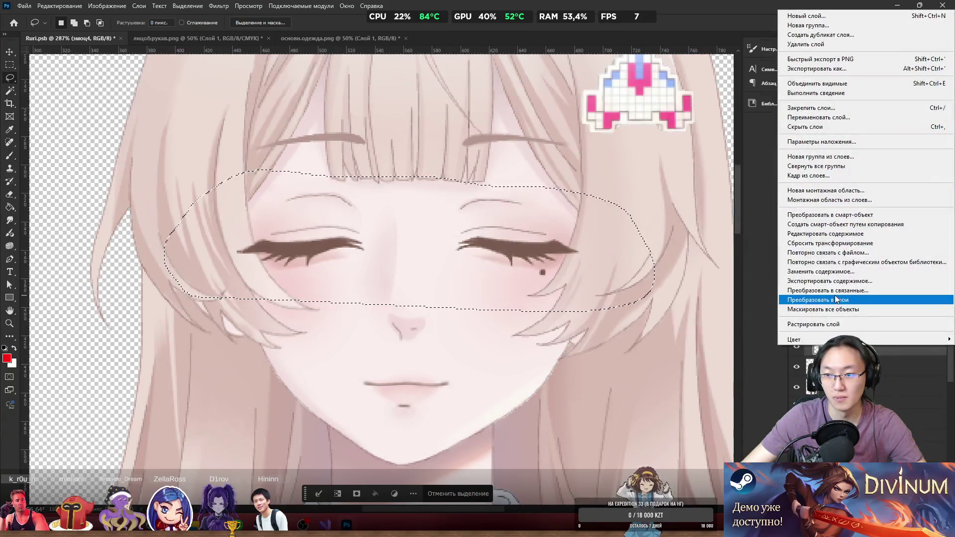
{"action": "left_click", "coordinate": [838, 324]}
{"action": "right_click", "coordinate": [422, 271]}
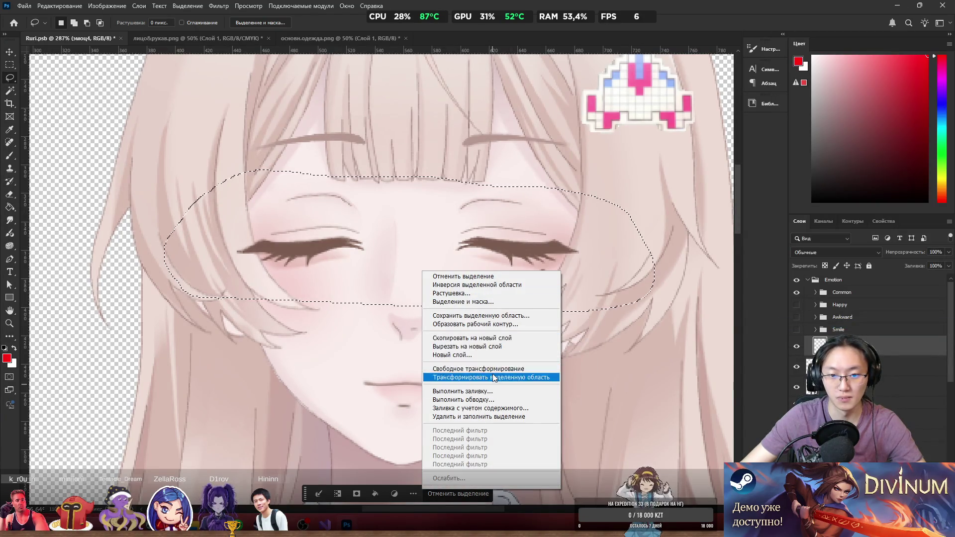
{"action": "left_click", "coordinate": [495, 348]}
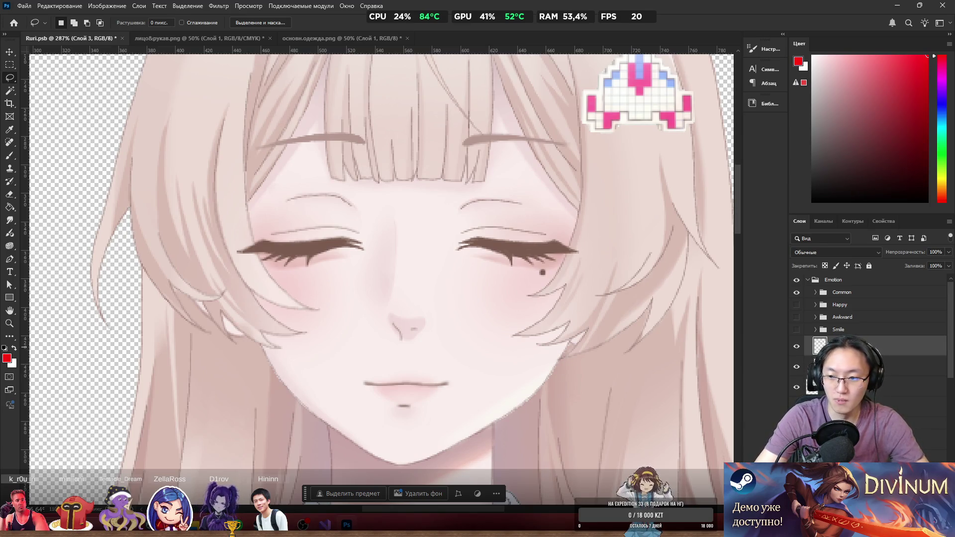
Name the cut-out eyes layer Closed and place it inside the Emotion group.
{"action": "type", "text": "Closed"}
{"action": "key", "text": "Return"}
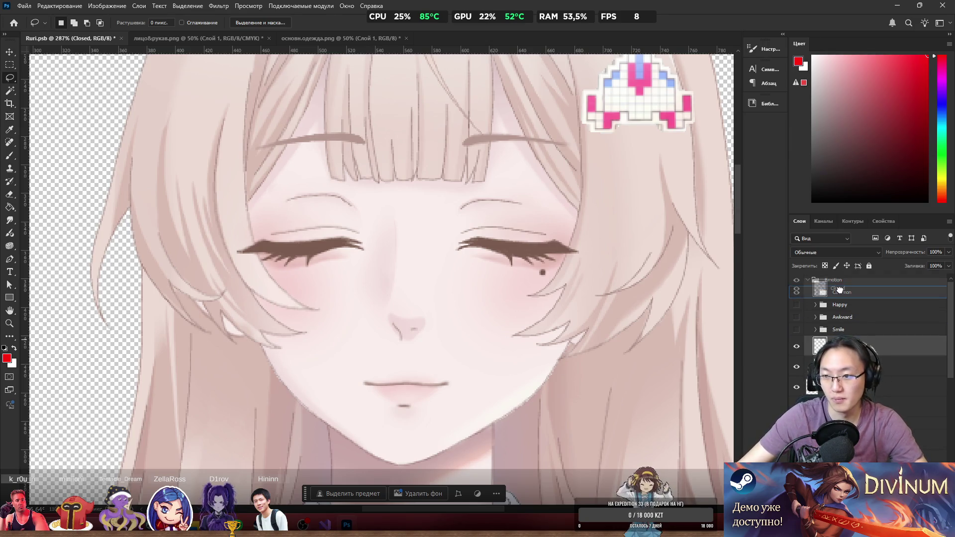
{"action": "left_click_drag", "start_coordinate": [841, 283], "coordinate": [842, 285]}
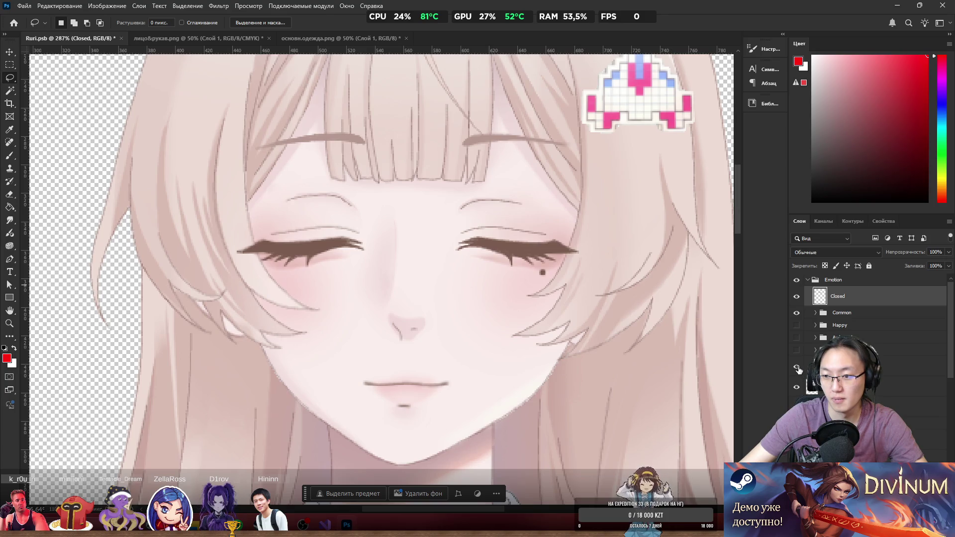
Move the эмоц4 layer into the Common group.
{"action": "left_click", "coordinate": [836, 367]}
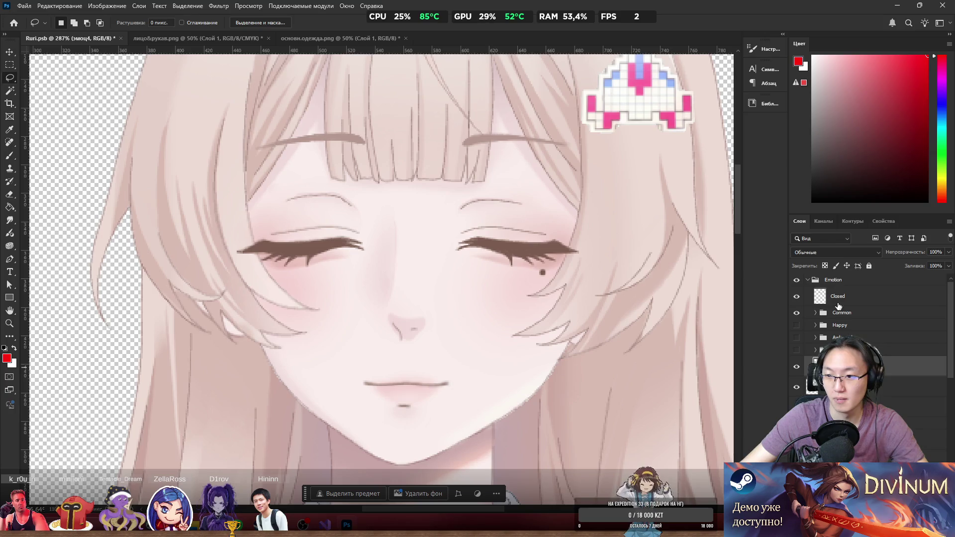
{"action": "left_click", "coordinate": [835, 292]}
{"action": "left_click", "coordinate": [845, 315]}
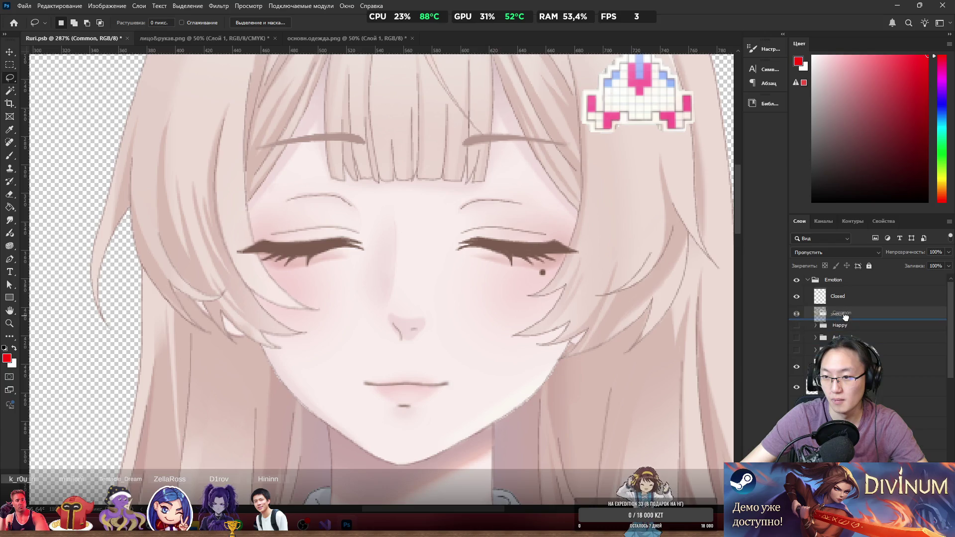
{"action": "left_click_drag", "start_coordinate": [841, 367], "coordinate": [849, 332]}
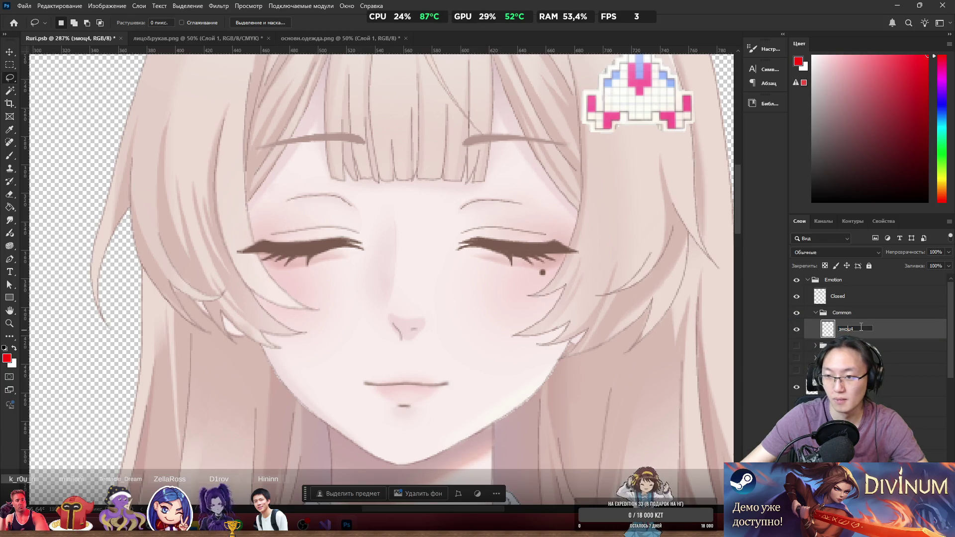
{"action": "type", "text": "Closed"}
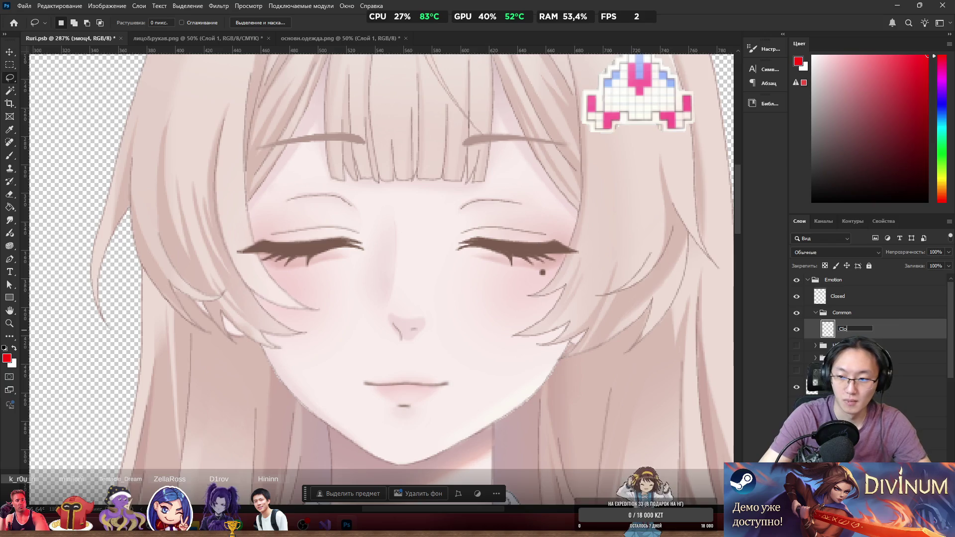
Rename the Common layer to Common_eyes.
{"action": "key", "text": "BackSpace"}
{"action": "type", "text": "mmon"}
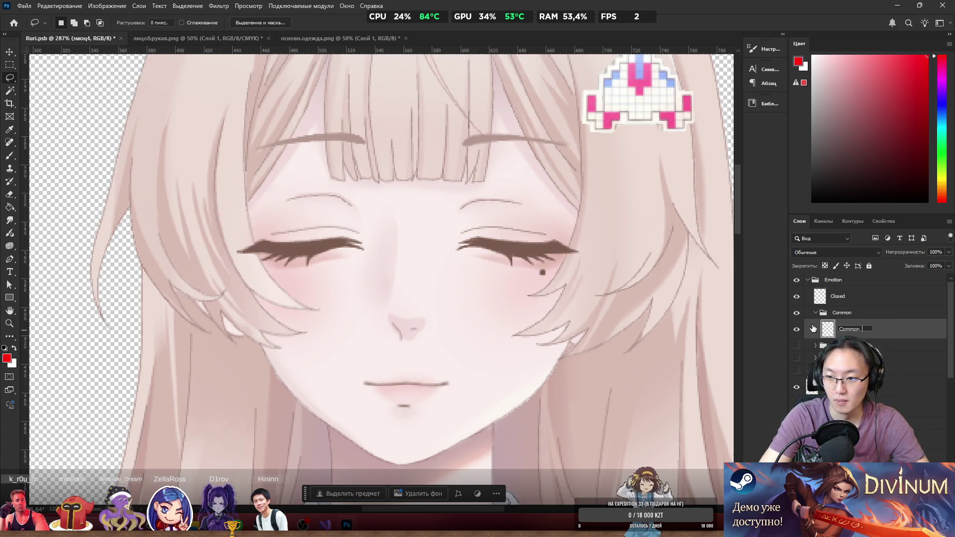
{"action": "type", "text": "_eyes"}
{"action": "key", "text": "Return"}
Copy the lassoed mouth to a new layer named Common_mouth and hide the Closed layer.
{"action": "mouse_move", "coordinate": [462, 341]}
{"action": "left_mouse_down"}
{"action": "mouse_move", "coordinate": [473, 468]}
{"action": "mouse_move", "coordinate": [362, 320]}
{"action": "mouse_move", "coordinate": [460, 342]}
{"action": "left_mouse_up"}
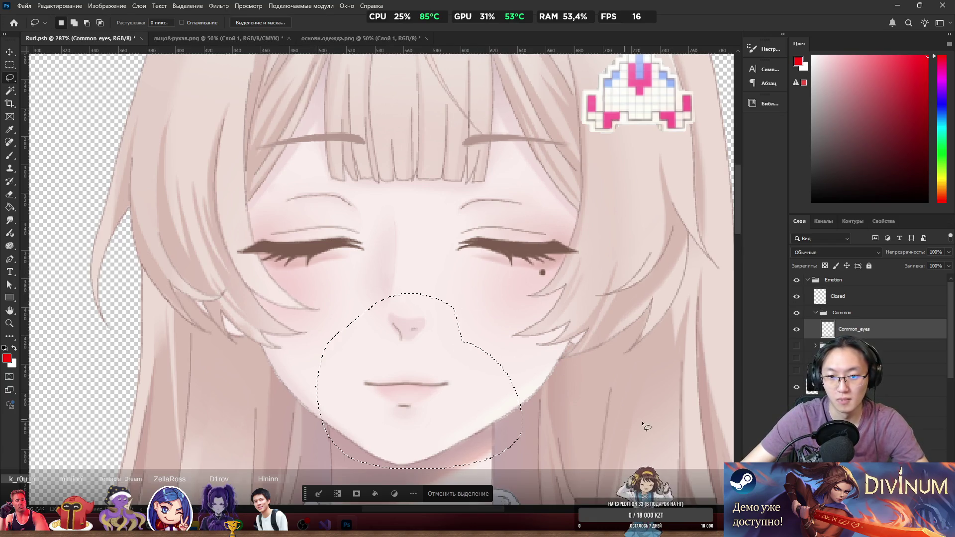
{"action": "right_click", "coordinate": [454, 373]}
{"action": "left_click", "coordinate": [497, 240]}
{"action": "double_click", "coordinate": [851, 332]}
{"action": "type", "text": "Common_mouthc"}
{"action": "key", "text": "Return"}
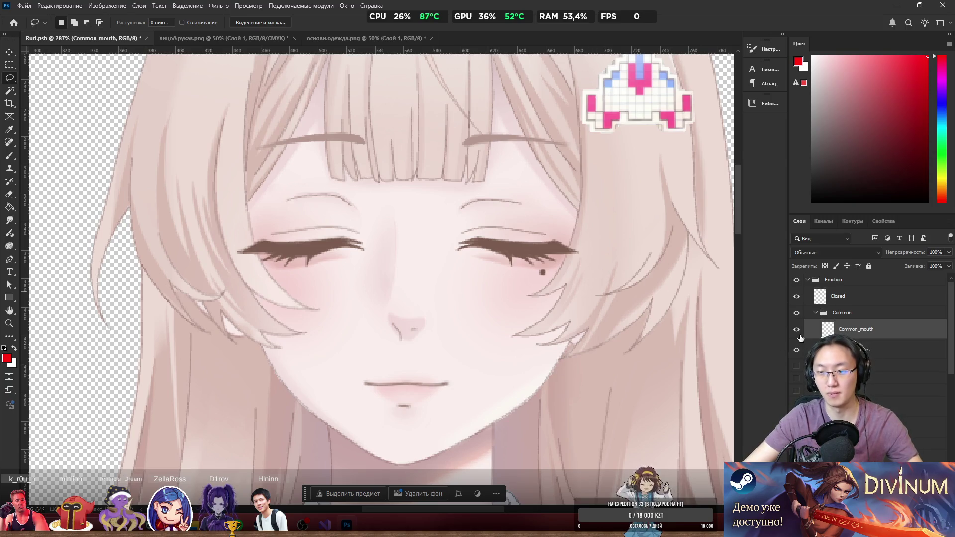
{"action": "left_click", "coordinate": [796, 297]}
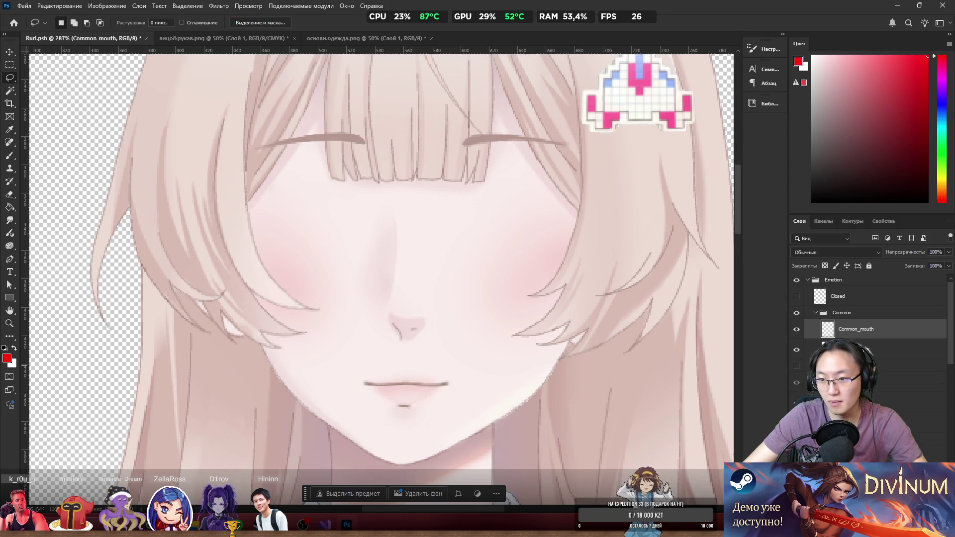
Preview the open smiling mouth and closed lashed eyes layers, then hide them again.
{"action": "left_click", "coordinate": [796, 366]}
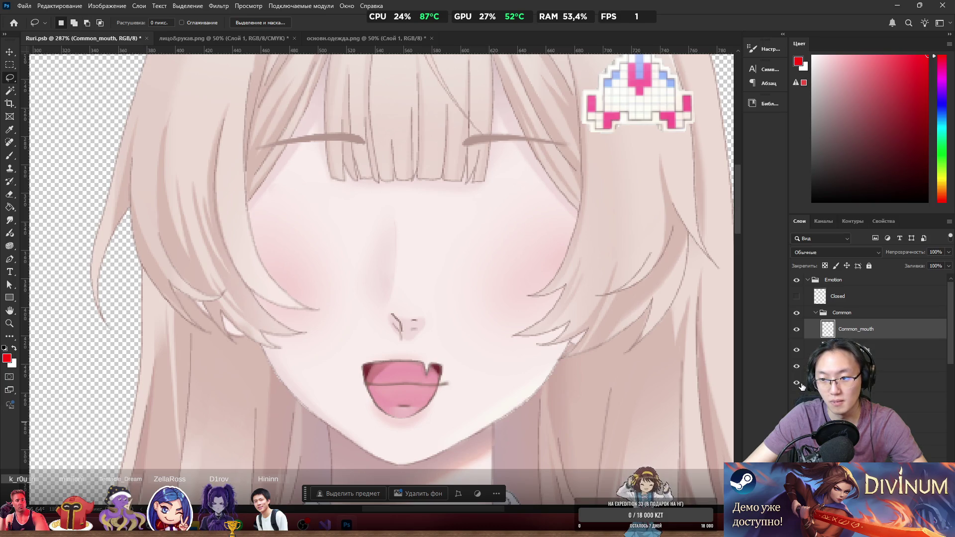
{"action": "left_click", "coordinate": [796, 383]}
{"action": "left_click", "coordinate": [796, 399]}
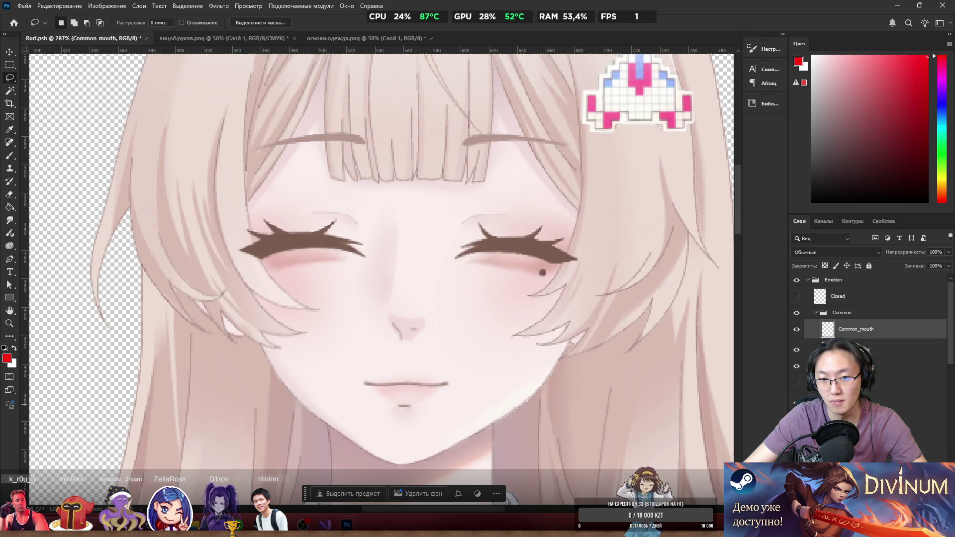
{"action": "left_click", "coordinate": [796, 399]}
{"action": "left_click_drag", "start_coordinate": [796, 382], "coordinate": [796, 399]}
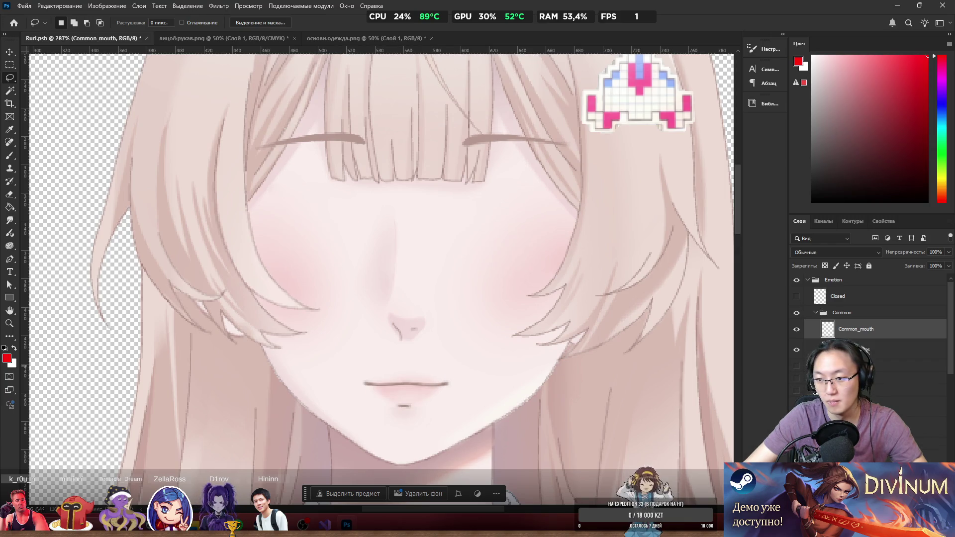
Hide the smiling mouth to leave open eyes with closed lips, and select Happy_eyes.
{"action": "scroll", "coordinate": [798, 367], "scroll_direction": "down", "scroll_amount": 1}
{"action": "left_click", "coordinate": [796, 366]}
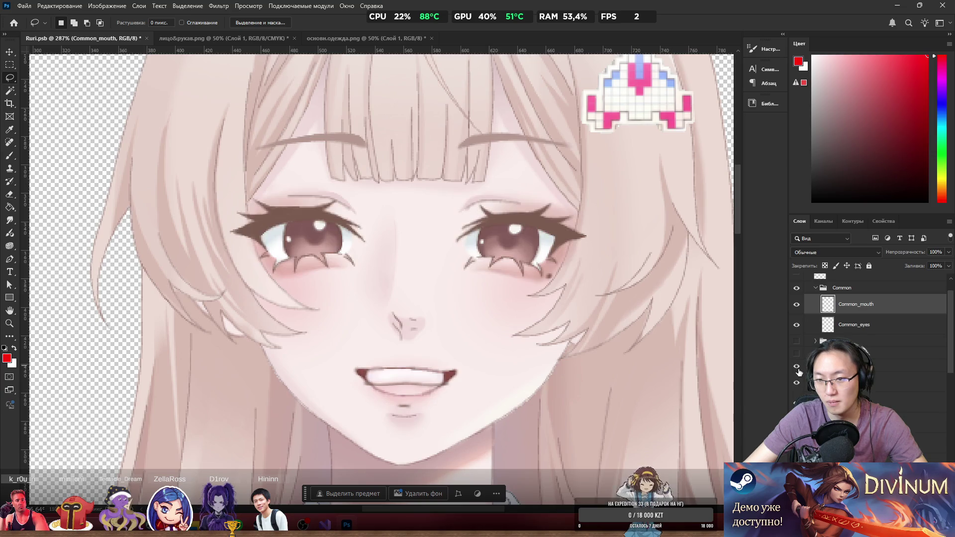
{"action": "left_click", "coordinate": [796, 367]}
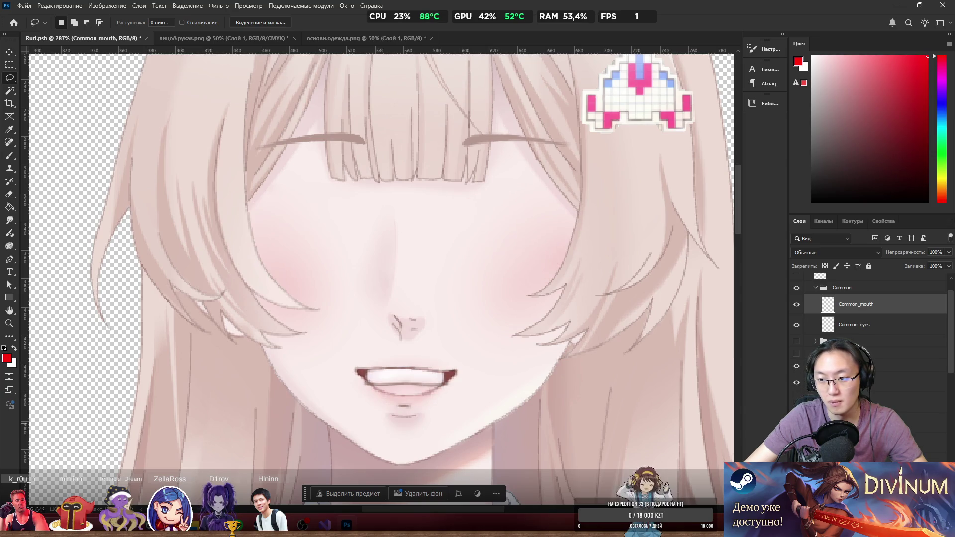
{"action": "left_click_drag", "start_coordinate": [796, 382], "coordinate": [795, 398]}
{"action": "scroll", "coordinate": [494, 284], "scroll_direction": "down", "scroll_amount": 5}
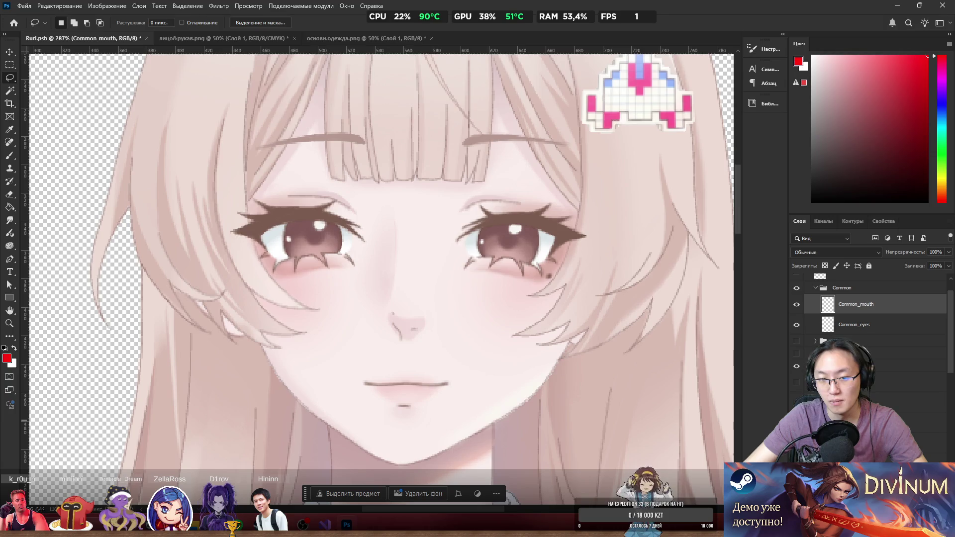
{"action": "scroll", "coordinate": [499, 271], "scroll_direction": "up", "scroll_amount": 4}
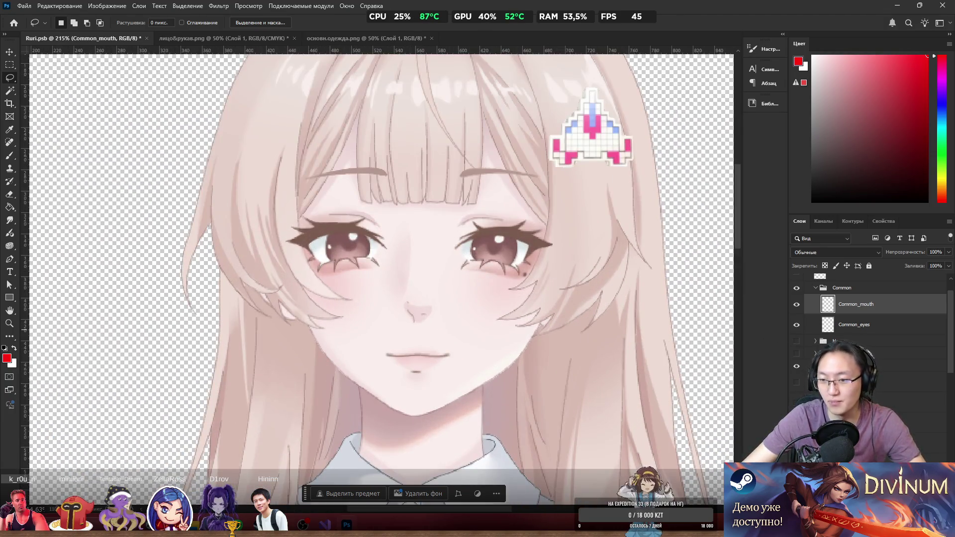
{"action": "left_click", "coordinate": [855, 423]}
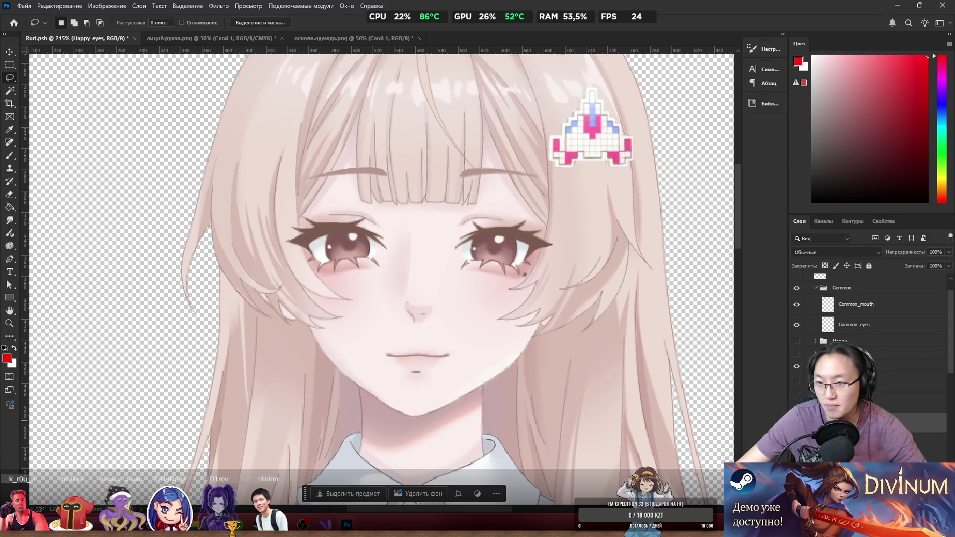
Duplicate Happy_eyes into the Common group and name the copy Common_eyes.
{"action": "key", "text": "ctrl+j"}
{"action": "left_click_drag", "start_coordinate": [860, 389], "coordinate": [854, 334]}
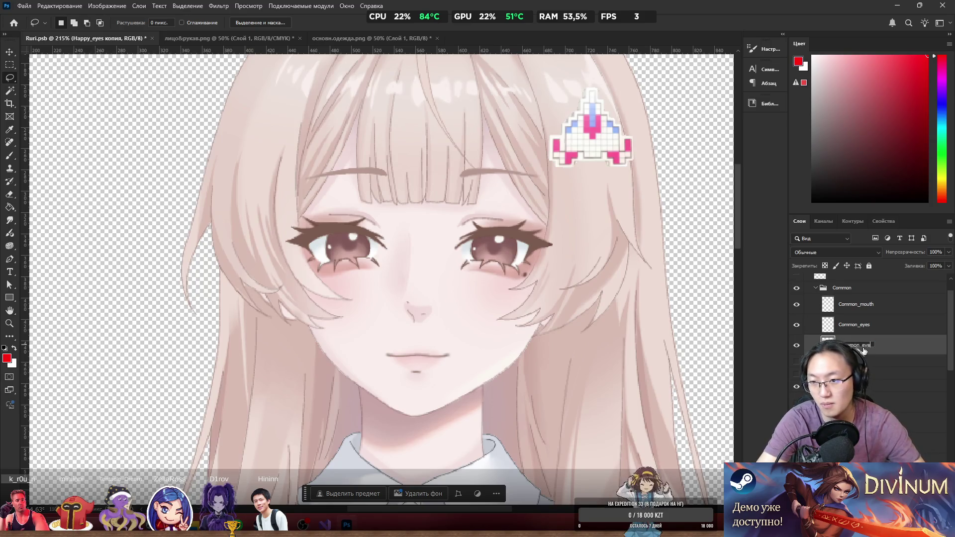
{"action": "type", "text": "s"}
{"action": "key", "text": "Return"}
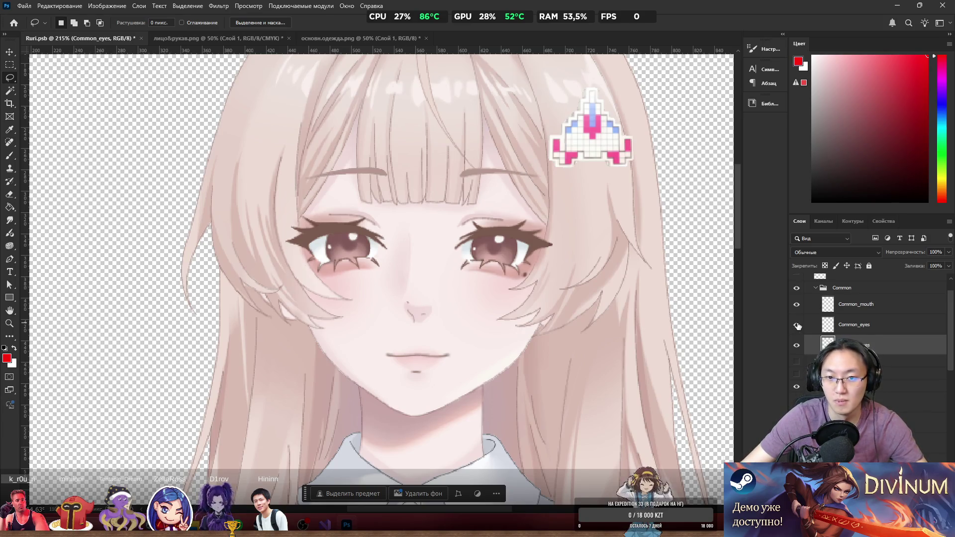
Rename the brows layer to Common_brows.
{"action": "left_click", "coordinate": [855, 325]}
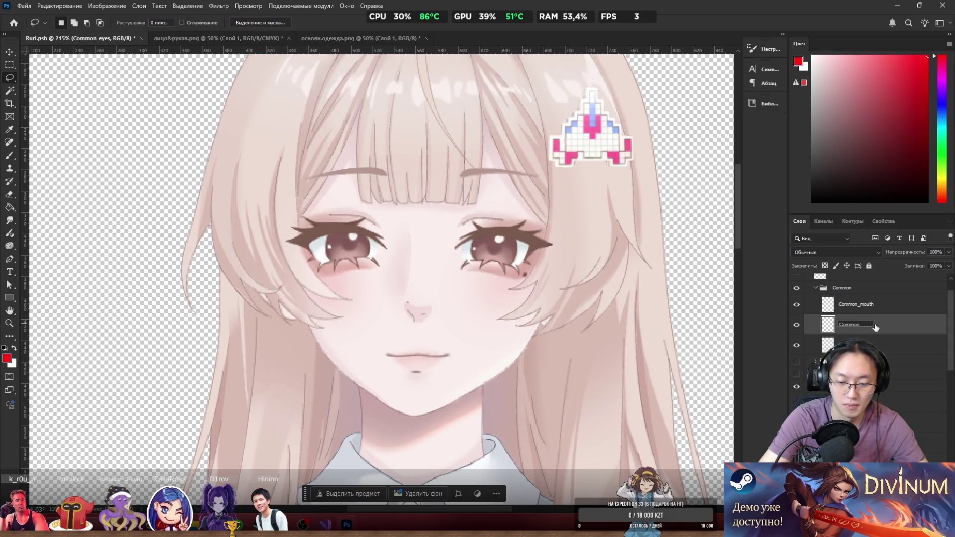
{"action": "type", "text": "brows"}
{"action": "key", "text": "Return"}
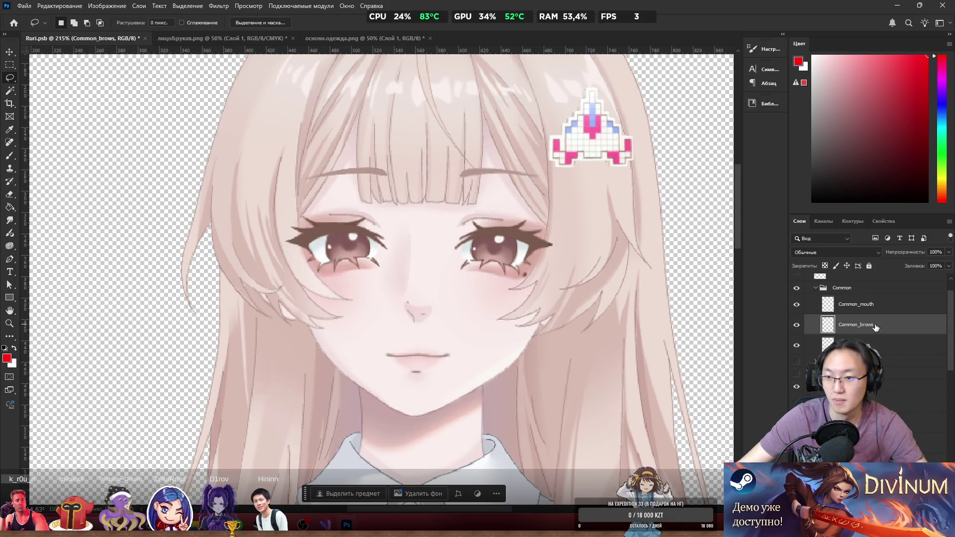
Toggle the Common group and its eyes and mouth layers to check the result, then collapse the group.
{"action": "left_click", "coordinate": [795, 291]}
{"action": "left_click", "coordinate": [794, 290]}
{"action": "left_click", "coordinate": [795, 291]}
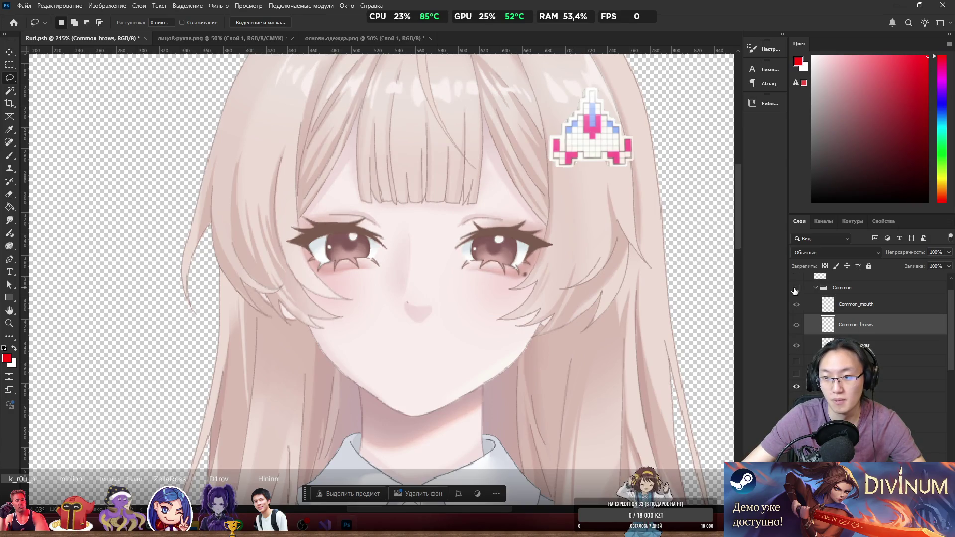
{"action": "left_click", "coordinate": [796, 387]}
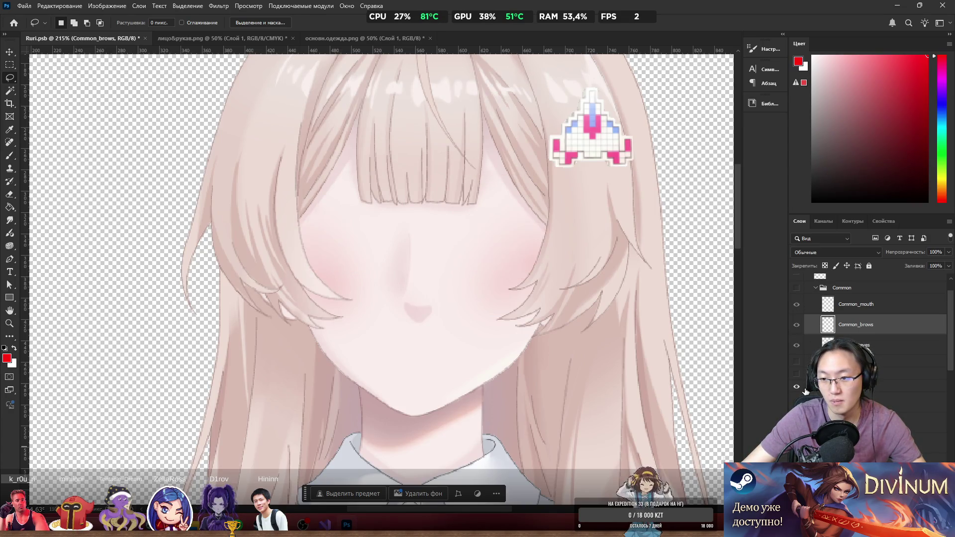
{"action": "left_click", "coordinate": [796, 386]}
{"action": "left_click", "coordinate": [796, 374]}
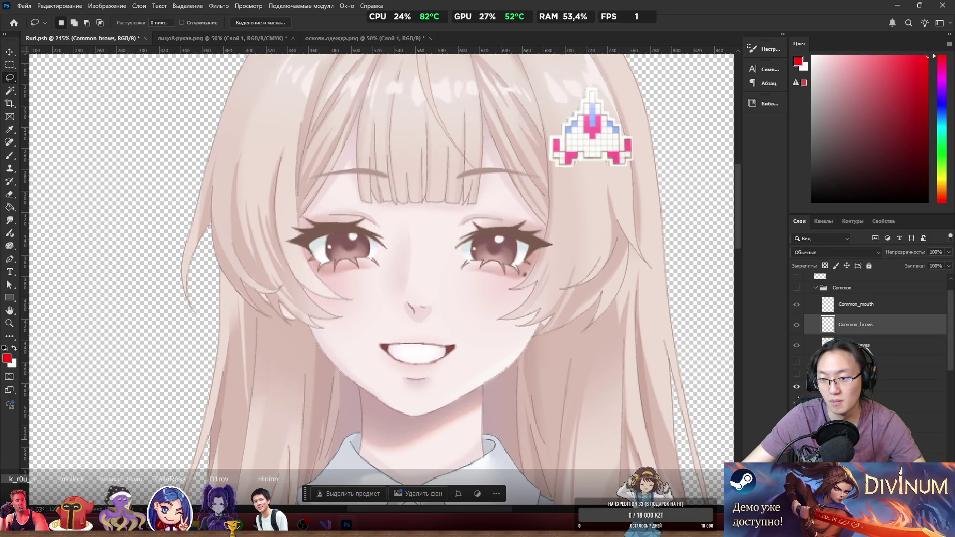
{"action": "left_click", "coordinate": [796, 362]}
{"action": "scroll", "coordinate": [822, 328], "scroll_direction": "up", "scroll_amount": 1}
{"action": "left_click", "coordinate": [797, 313]}
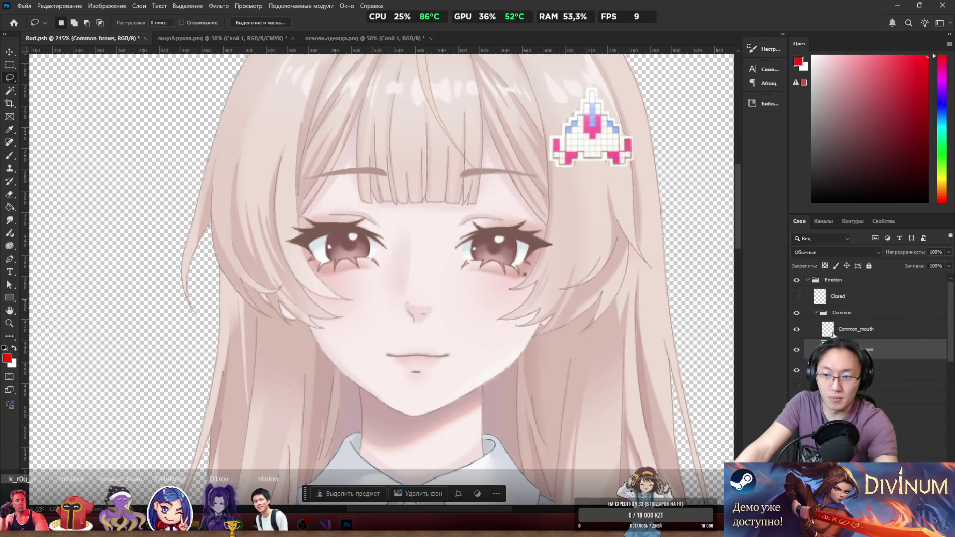
{"action": "left_click", "coordinate": [814, 315]}
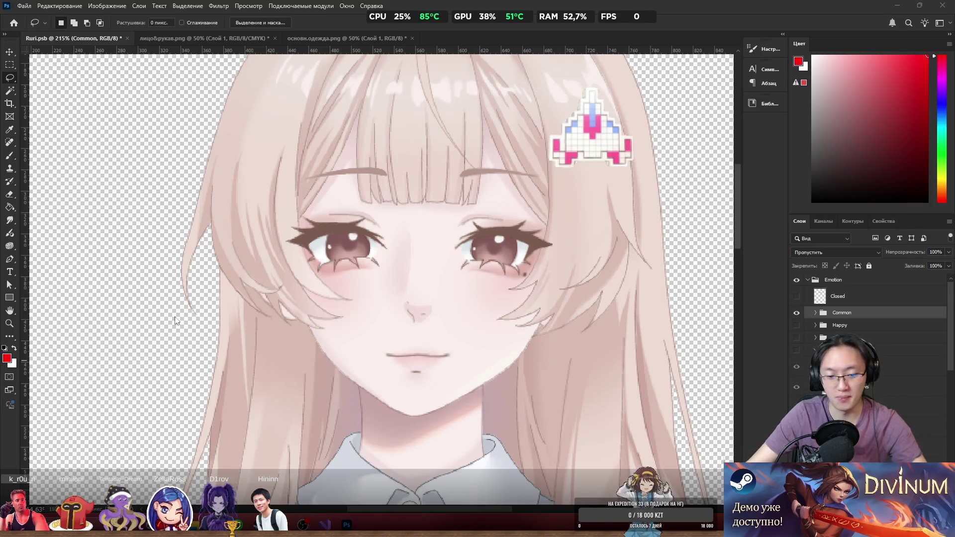
Switch from Photoshop to Visual Studio using the taskbar.
{"action": "left_click", "coordinate": [156, 531]}
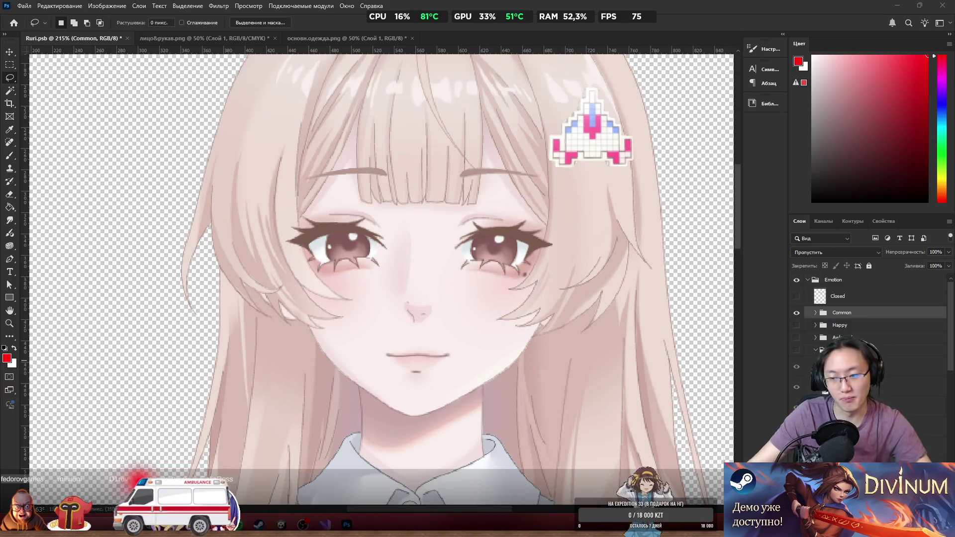
{"action": "left_click", "coordinate": [326, 524]}
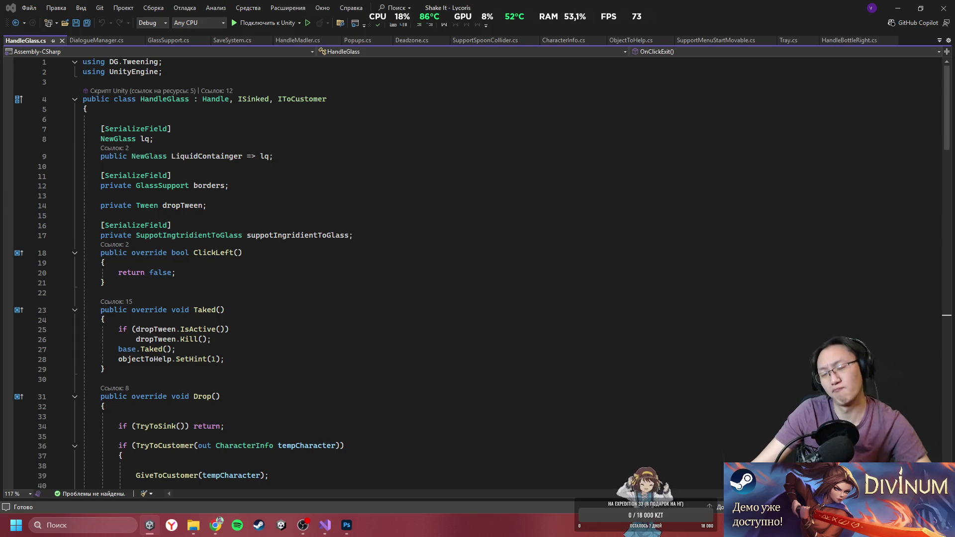
Open File Explorer from the Start menu at the Telegram Desktop downloads folder.
{"action": "key", "text": "super"}
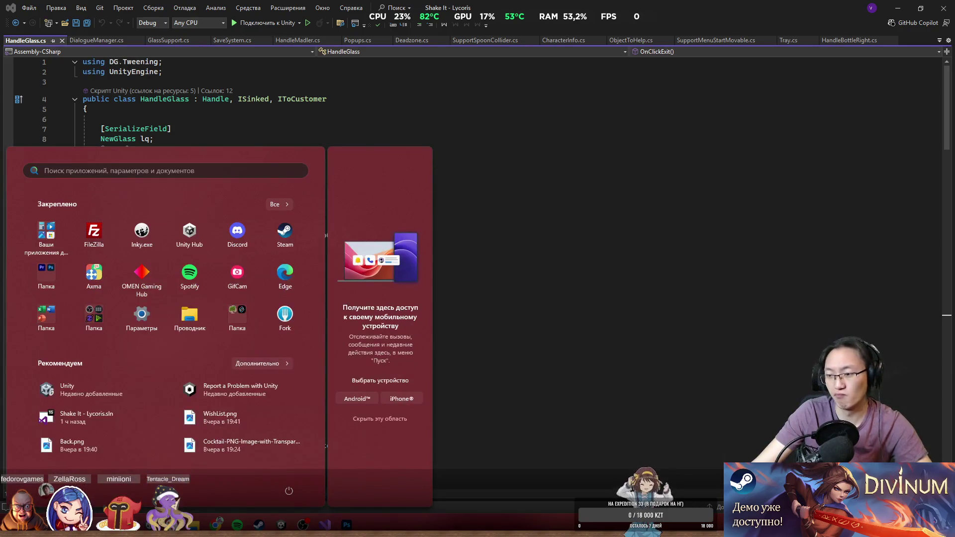
{"action": "left_click", "coordinate": [194, 525]}
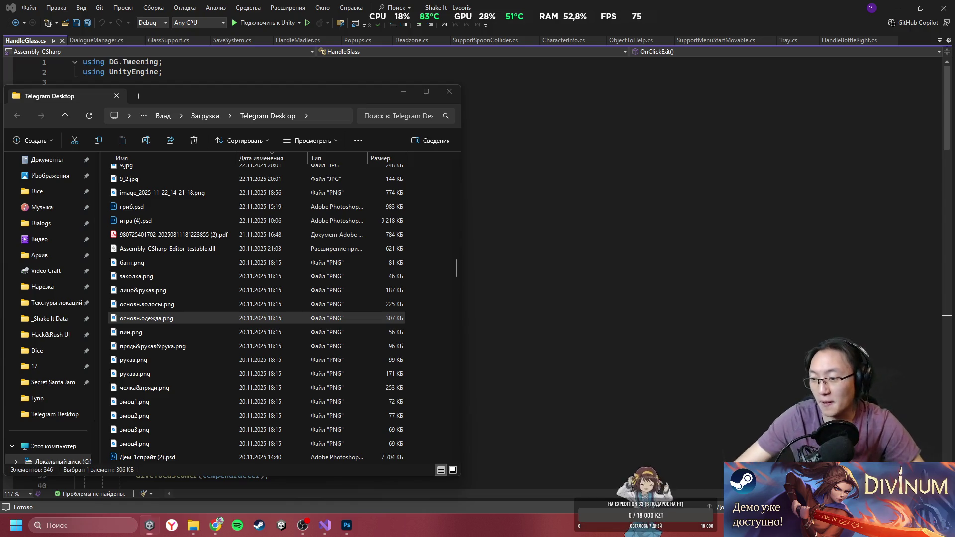
Close the Telegram Desktop Explorer window and place the cursor in the HandleGlass code.
{"action": "key", "text": "super"}
{"action": "key", "text": "Escape"}
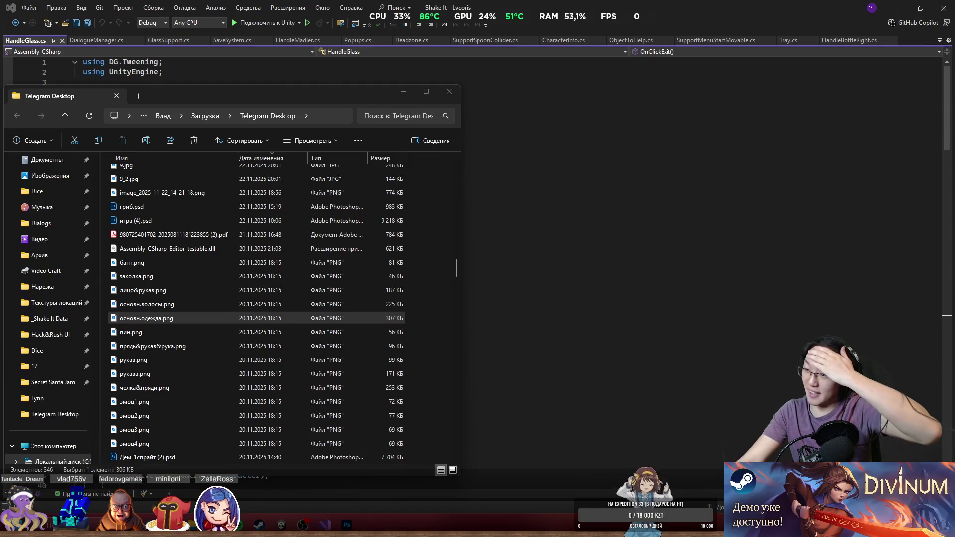
{"action": "left_click", "coordinate": [448, 91]}
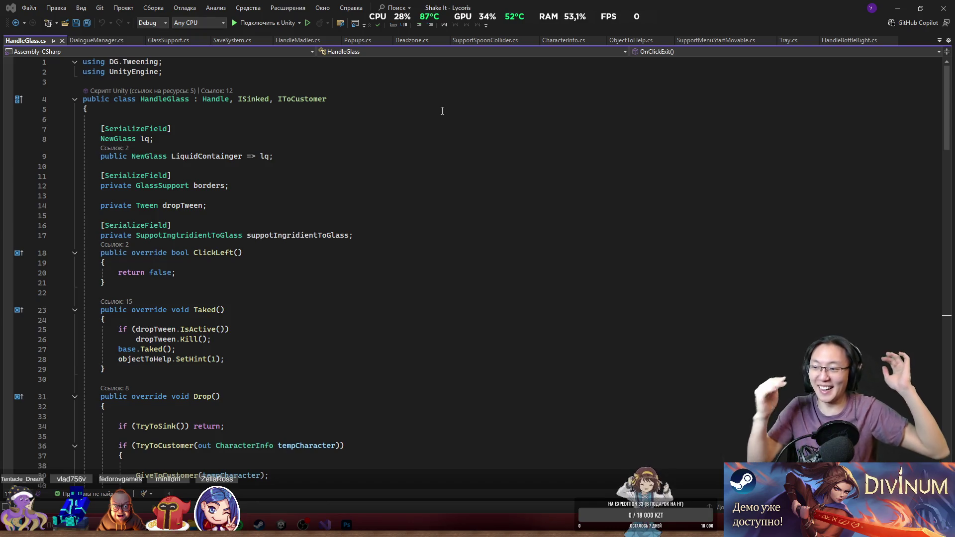
{"action": "left_click", "coordinate": [272, 156]}
Minimize Visual Studio to reveal the Photoshop artwork and rezoom the canvas.
{"action": "key", "text": "Up"}
{"action": "key", "text": "Up"}
{"action": "left_click", "coordinate": [898, 7]}
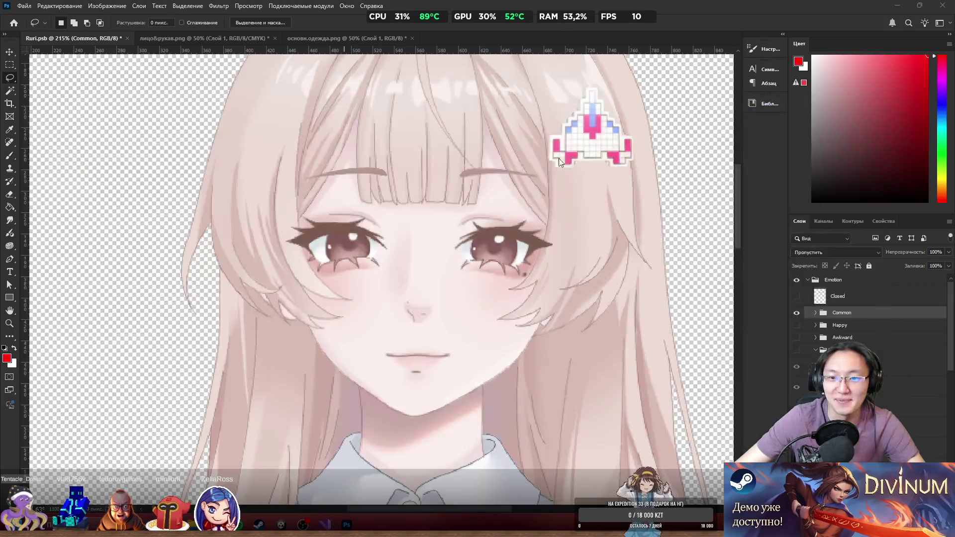
{"action": "scroll", "coordinate": [555, 214], "scroll_direction": "down", "scroll_amount": 5}
{"action": "scroll", "coordinate": [573, 198], "scroll_direction": "up", "scroll_amount": 5}
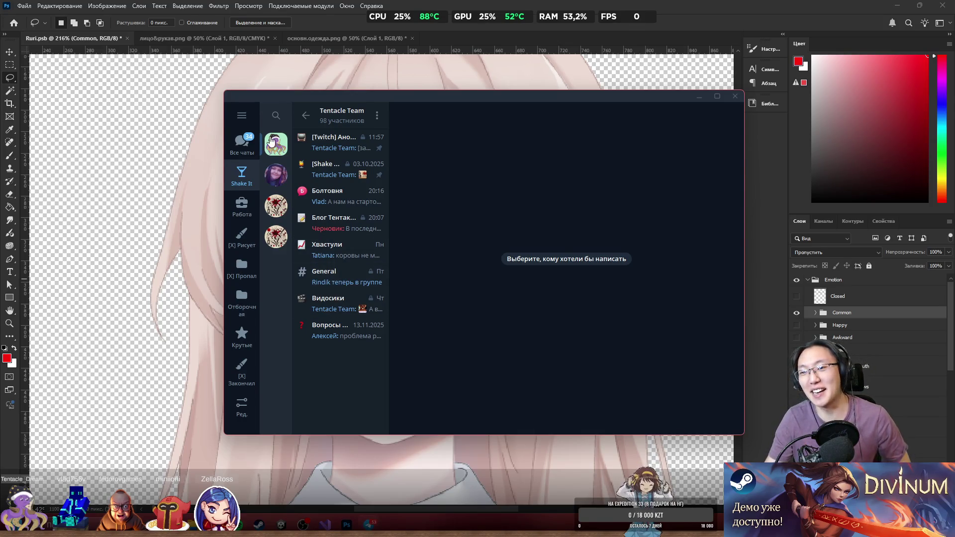
Show Telegram's 'Все чаты' (All chats) folder and scroll through the chat list.
{"action": "left_click", "coordinate": [245, 143]}
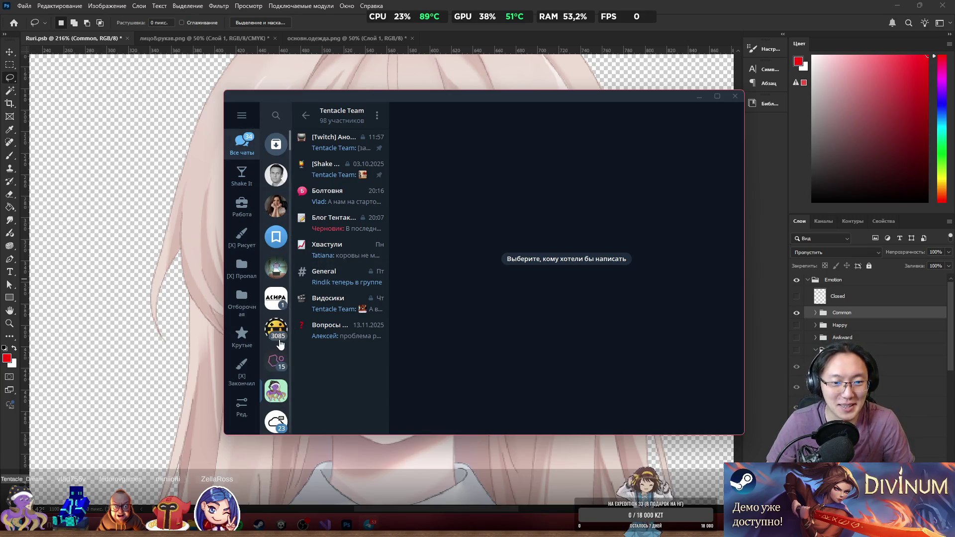
{"action": "scroll", "coordinate": [278, 323], "scroll_direction": "down", "scroll_amount": 5}
{"action": "scroll", "coordinate": [273, 249], "scroll_direction": "down", "scroll_amount": 3}
{"action": "scroll", "coordinate": [271, 218], "scroll_direction": "down", "scroll_amount": 3}
{"action": "scroll", "coordinate": [272, 219], "scroll_direction": "up", "scroll_amount": 2}
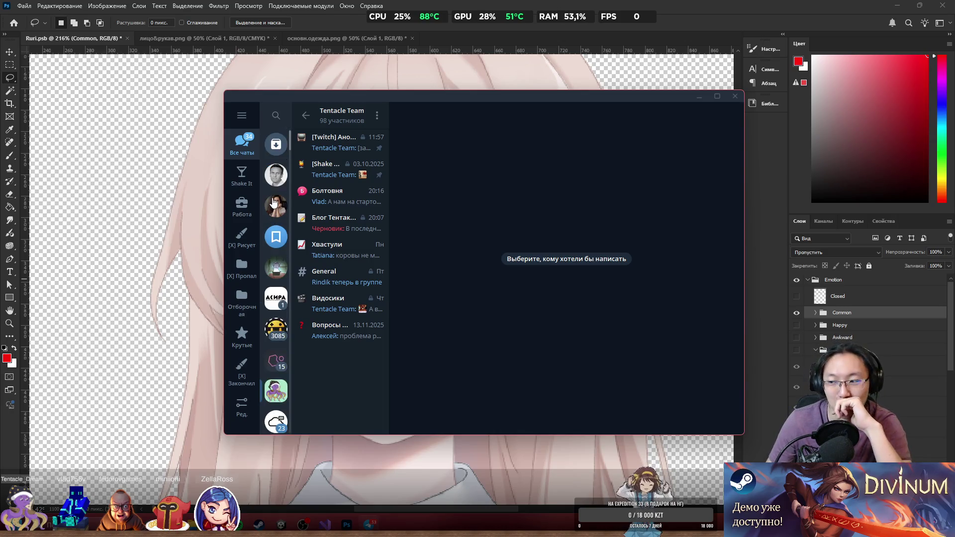